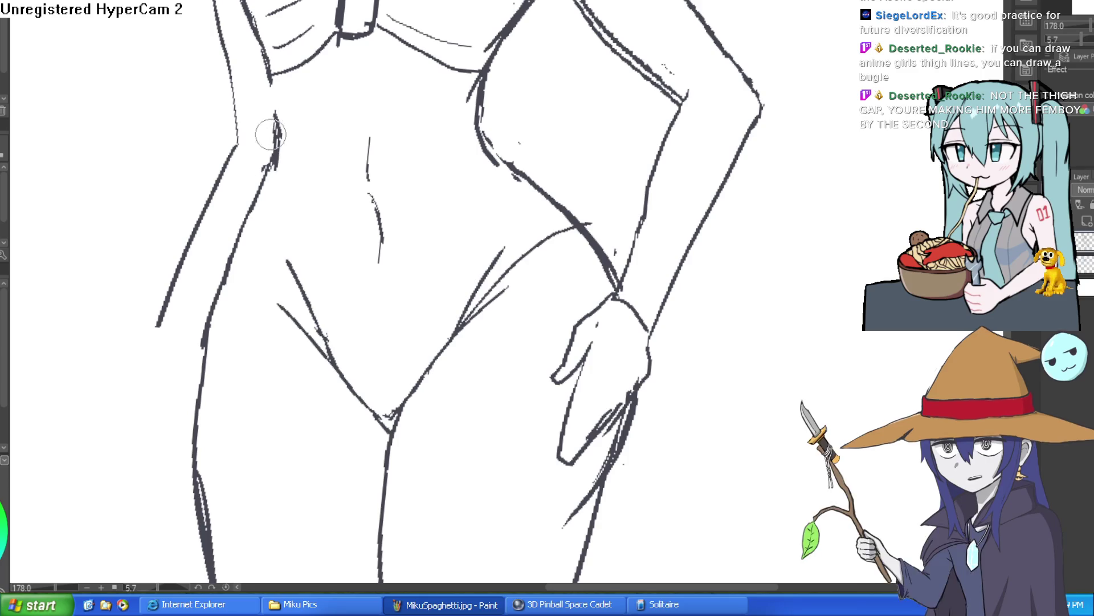
Step: Erase the stray diagonal stroke by the thigh gap and hand, then zoom back out
{"action": "mouse_move", "coordinate": [271, 134]}
{"action": "left_mouse_down"}
{"action": "mouse_move", "coordinate": [533, 142]}
{"action": "mouse_move", "coordinate": [532, 132]}
{"action": "mouse_move", "coordinate": [539, 141]}
{"action": "mouse_move", "coordinate": [440, 156]}
{"action": "left_mouse_up"}
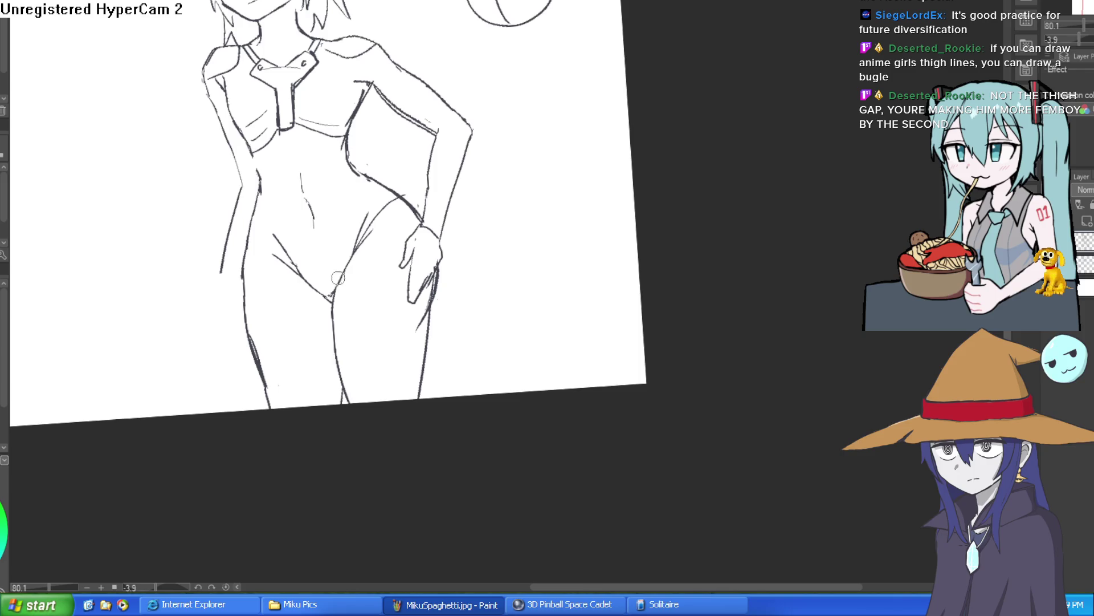
{"action": "mouse_move", "coordinate": [513, 154]}
{"action": "left_mouse_down"}
{"action": "mouse_move", "coordinate": [553, 142]}
{"action": "mouse_move", "coordinate": [540, 141]}
{"action": "left_mouse_up"}
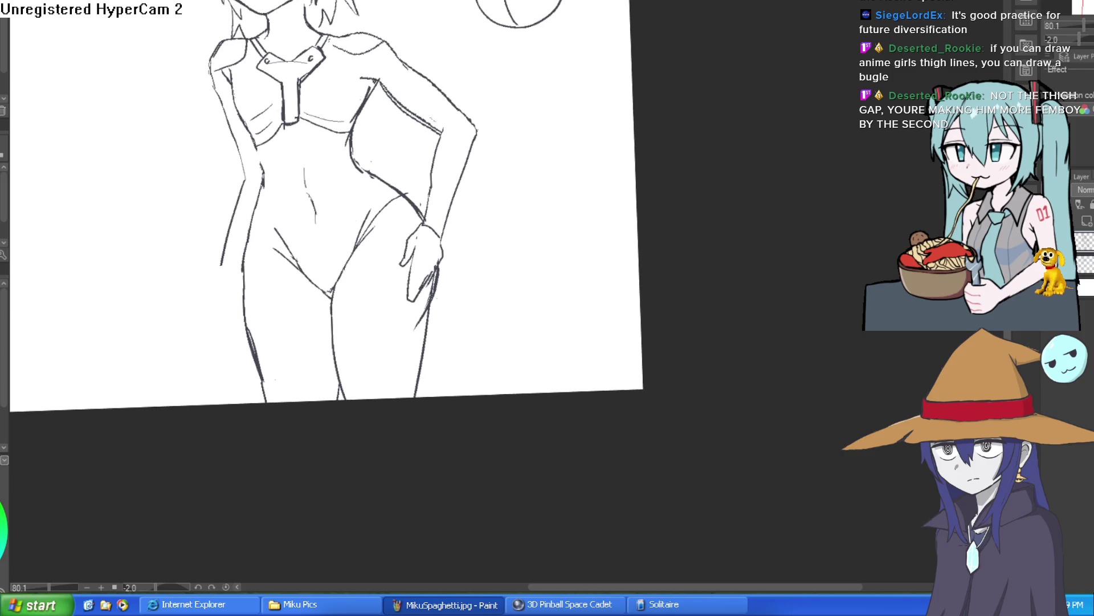
{"action": "scroll", "coordinate": [314, 273], "scroll_direction": "up", "scroll_amount": 5}
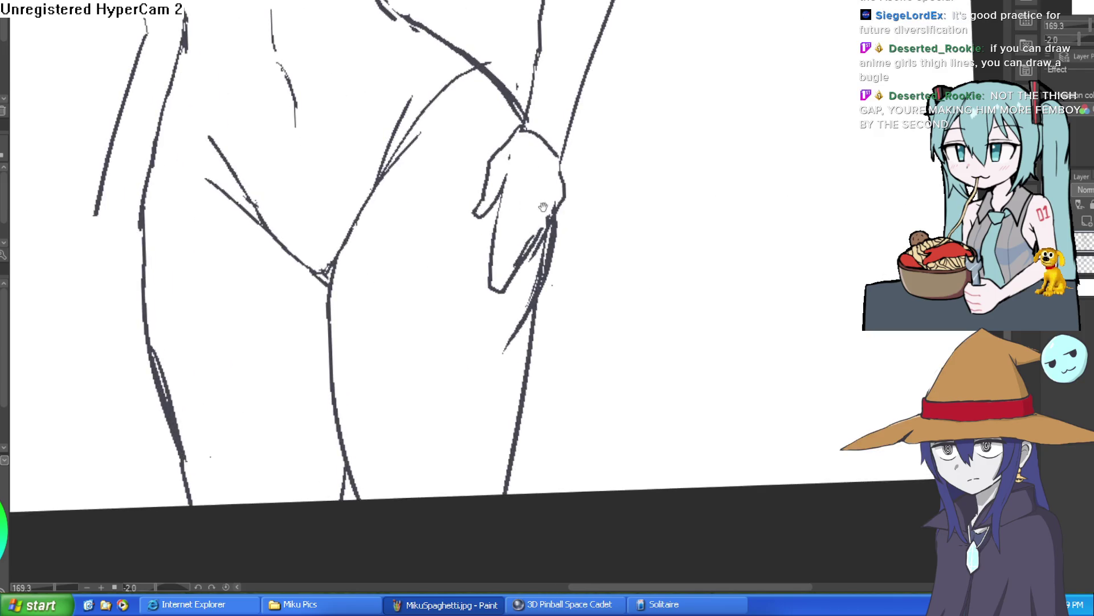
{"action": "left_click_drag", "start_coordinate": [543, 207], "coordinate": [526, 148]}
{"action": "left_click_drag", "start_coordinate": [515, 245], "coordinate": [500, 282]}
{"action": "mouse_move", "coordinate": [556, 173]}
{"action": "left_mouse_down"}
{"action": "mouse_move", "coordinate": [627, 166]}
{"action": "mouse_move", "coordinate": [582, 189]}
{"action": "mouse_move", "coordinate": [596, 215]}
{"action": "mouse_move", "coordinate": [588, 230]}
{"action": "mouse_move", "coordinate": [574, 190]}
{"action": "mouse_move", "coordinate": [574, 205]}
{"action": "left_mouse_up"}
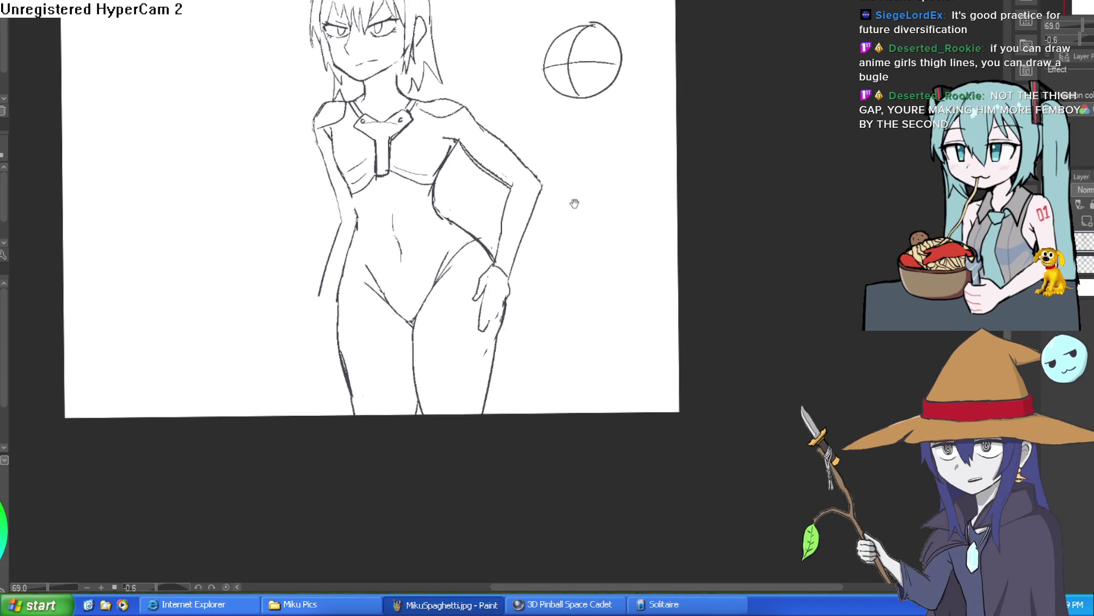
{"action": "scroll", "coordinate": [391, 84], "scroll_direction": "up", "scroll_amount": 5}
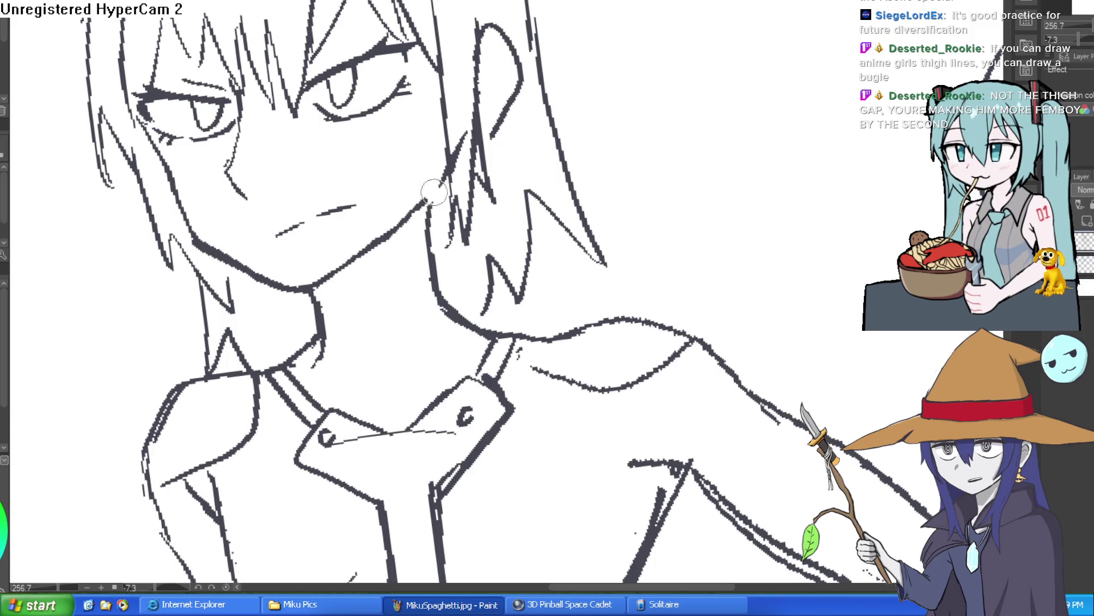
{"action": "scroll", "coordinate": [470, 268], "scroll_direction": "up", "scroll_amount": 3}
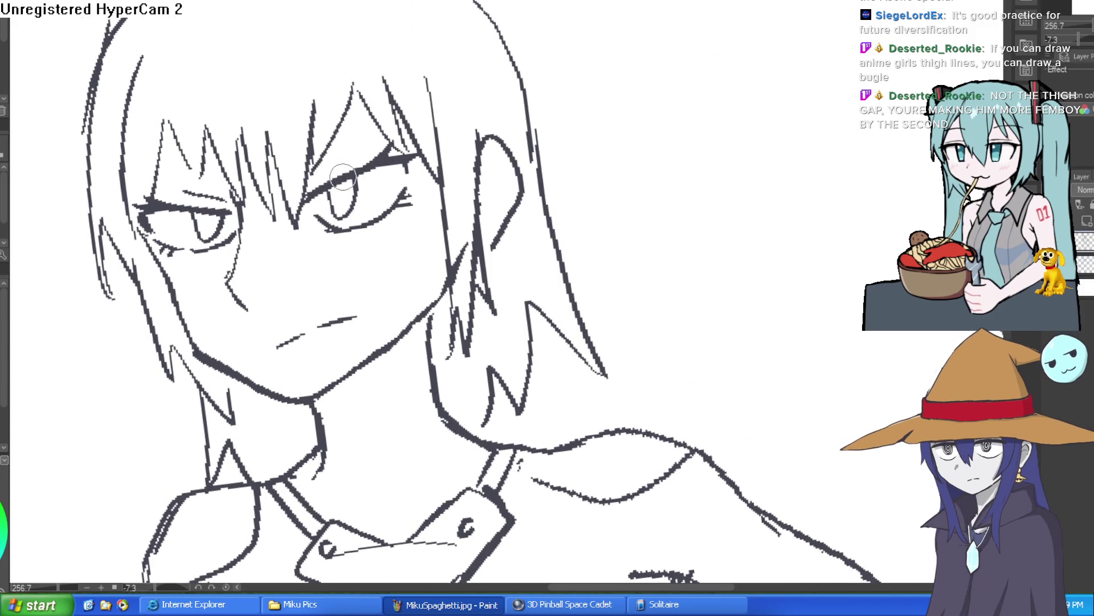
{"action": "left_click_drag", "start_coordinate": [364, 160], "coordinate": [577, 229]}
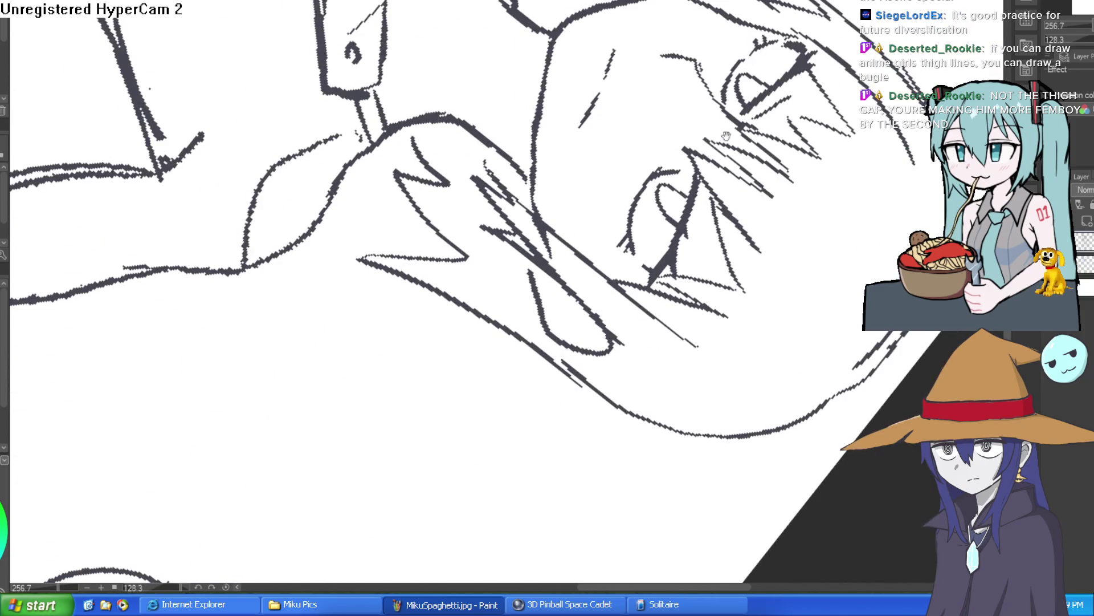
{"action": "left_click_drag", "start_coordinate": [726, 135], "coordinate": [664, 131]}
{"action": "left_click_drag", "start_coordinate": [679, 85], "coordinate": [627, 171]}
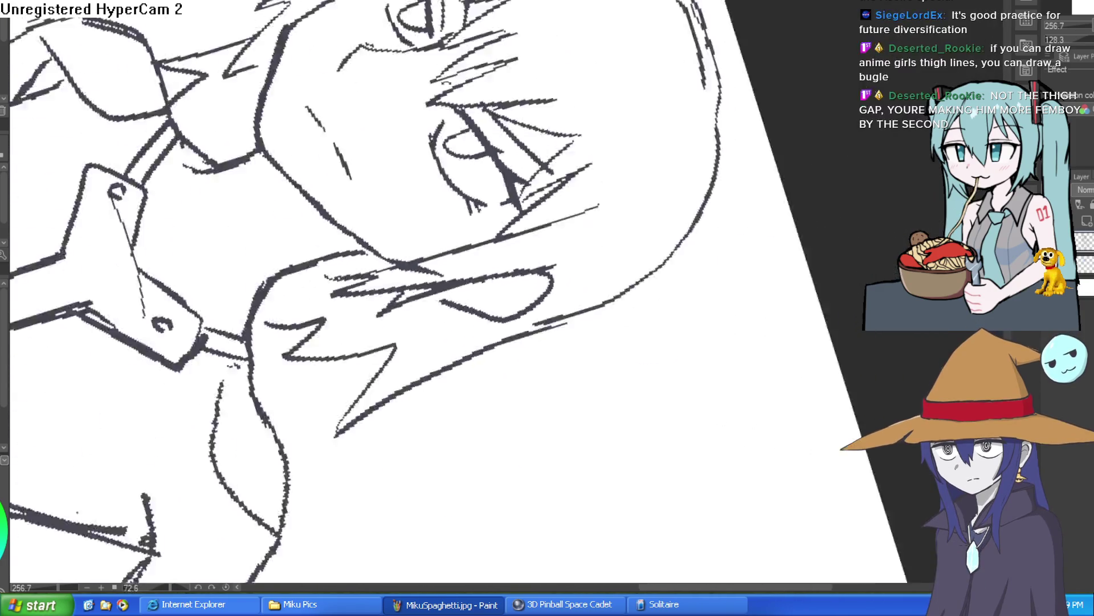
{"action": "key", "text": "ctrl+0"}
{"action": "scroll", "coordinate": [505, 152], "scroll_direction": "up", "scroll_amount": 5}
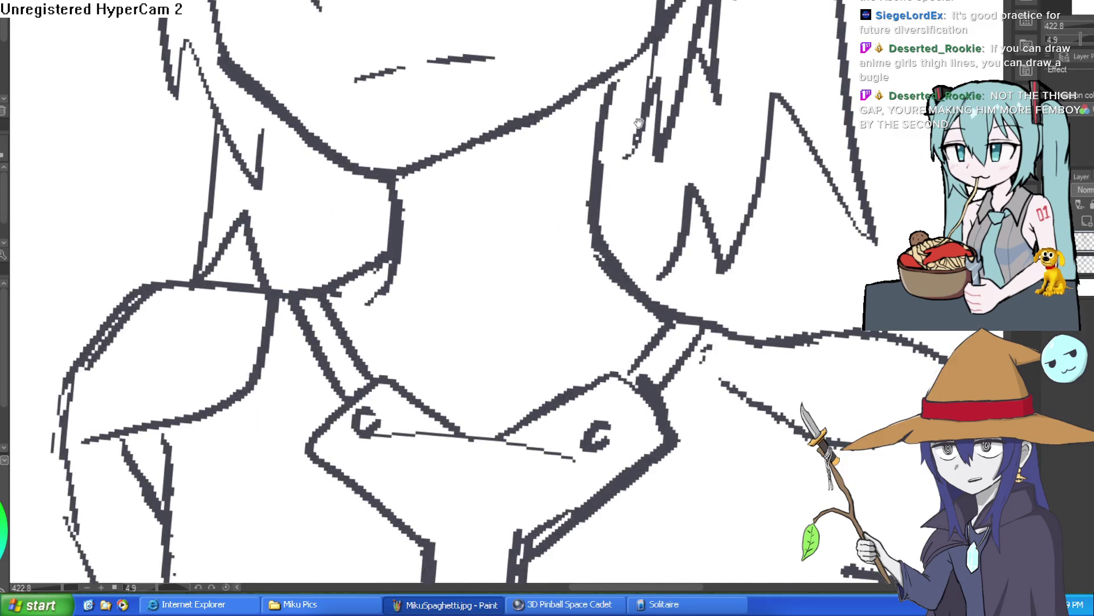
{"action": "left_click_drag", "start_coordinate": [639, 122], "coordinate": [610, 168]}
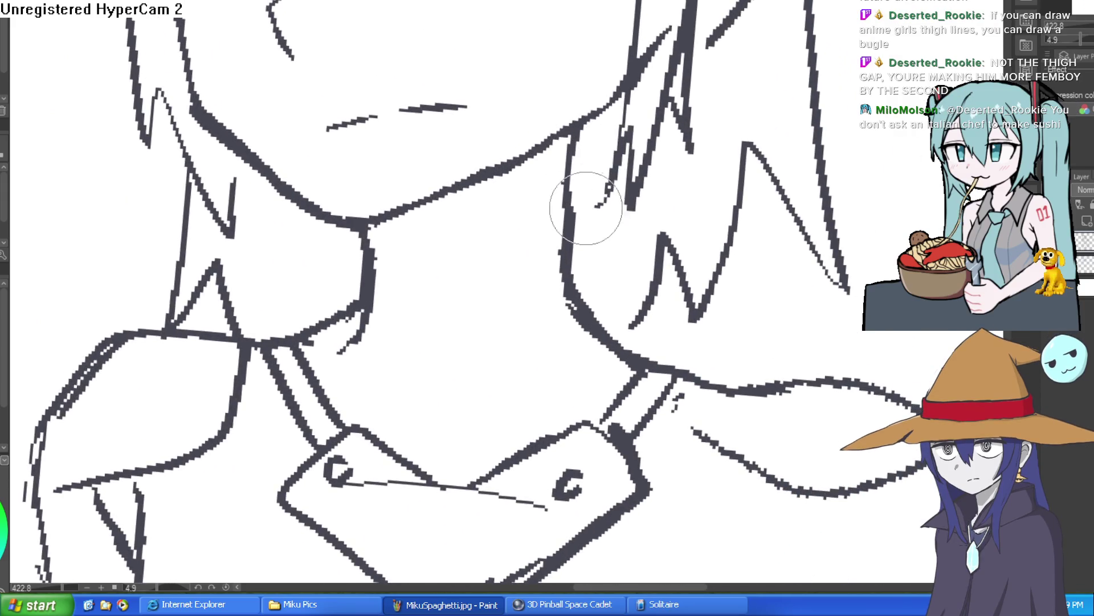
{"action": "scroll", "coordinate": [586, 208], "scroll_direction": "down", "scroll_amount": 10}
{"action": "mouse_move", "coordinate": [586, 208]}
{"action": "left_mouse_down"}
{"action": "mouse_move", "coordinate": [726, 176]}
{"action": "mouse_move", "coordinate": [628, 240]}
{"action": "mouse_move", "coordinate": [627, 171]}
{"action": "mouse_move", "coordinate": [621, 223]}
{"action": "mouse_move", "coordinate": [603, 227]}
{"action": "left_mouse_up"}
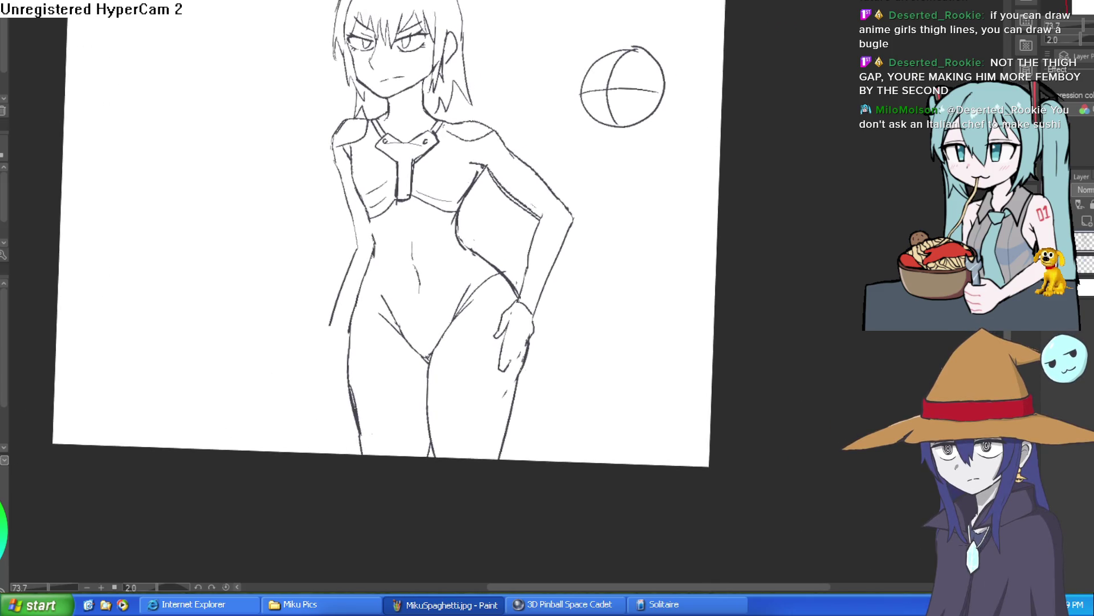
Step: Draw horizontal rib ridge lines across the chest plate
{"action": "scroll", "coordinate": [379, 220], "scroll_direction": "up", "scroll_amount": 5}
{"action": "left_click_drag", "start_coordinate": [421, 247], "coordinate": [470, 257]}
{"action": "mouse_move", "coordinate": [334, 178]}
{"action": "left_mouse_down"}
{"action": "mouse_move", "coordinate": [342, 190]}
{"action": "mouse_move", "coordinate": [435, 210]}
{"action": "mouse_move", "coordinate": [509, 215]}
{"action": "left_mouse_up"}
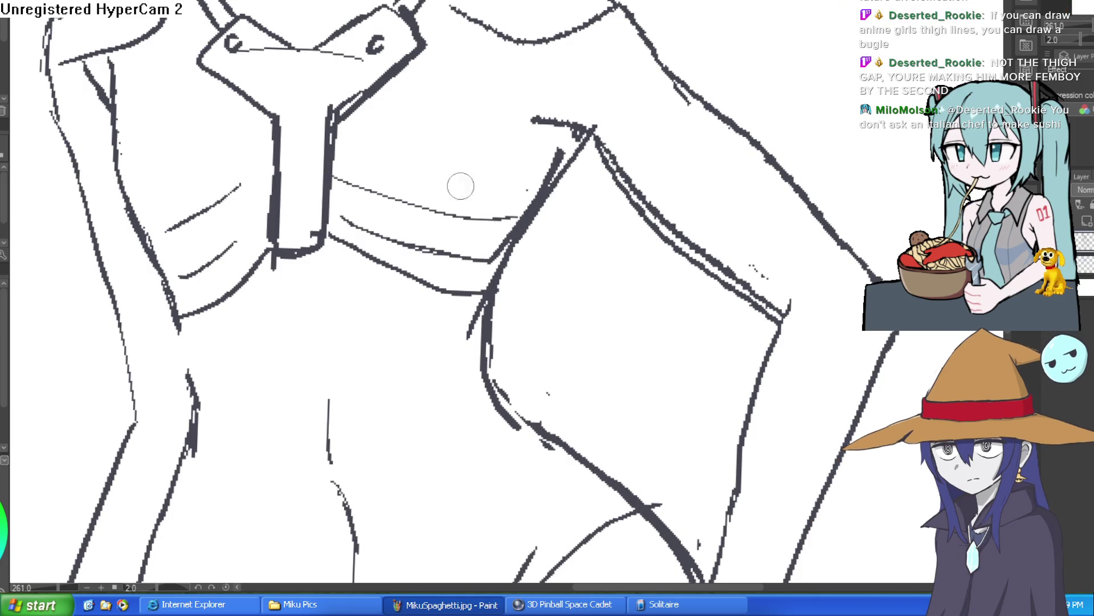
{"action": "left_click_drag", "start_coordinate": [406, 147], "coordinate": [528, 178]}
{"action": "left_click_drag", "start_coordinate": [267, 161], "coordinate": [213, 203]}
{"action": "left_click_drag", "start_coordinate": [273, 238], "coordinate": [178, 269]}
{"action": "left_click_drag", "start_coordinate": [267, 193], "coordinate": [162, 252]}
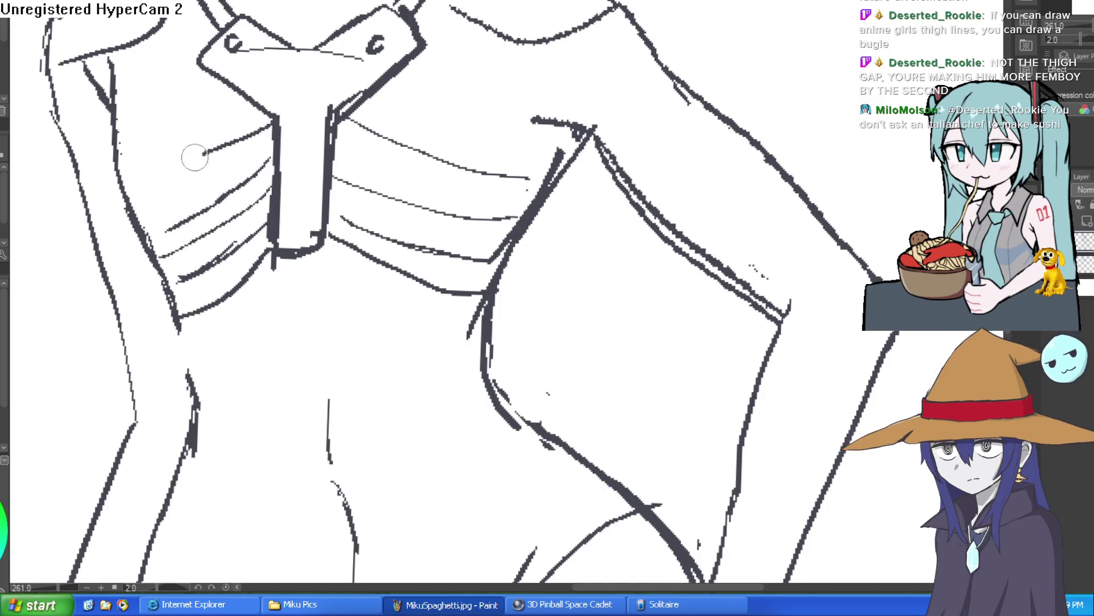
Step: Redraw the shoulder outline with doubled parallel strokes
{"action": "scroll", "coordinate": [278, 184], "scroll_direction": "down", "scroll_amount": 5}
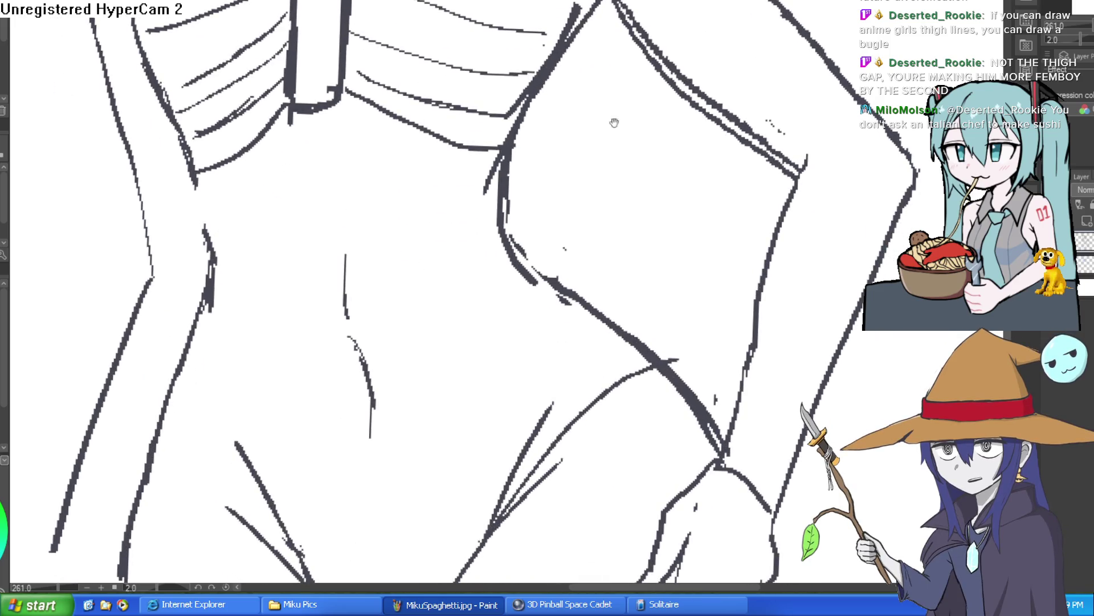
{"action": "scroll", "coordinate": [614, 123], "scroll_direction": "right", "scroll_amount": 5}
{"action": "scroll", "coordinate": [685, 159], "scroll_direction": "up", "scroll_amount": 6}
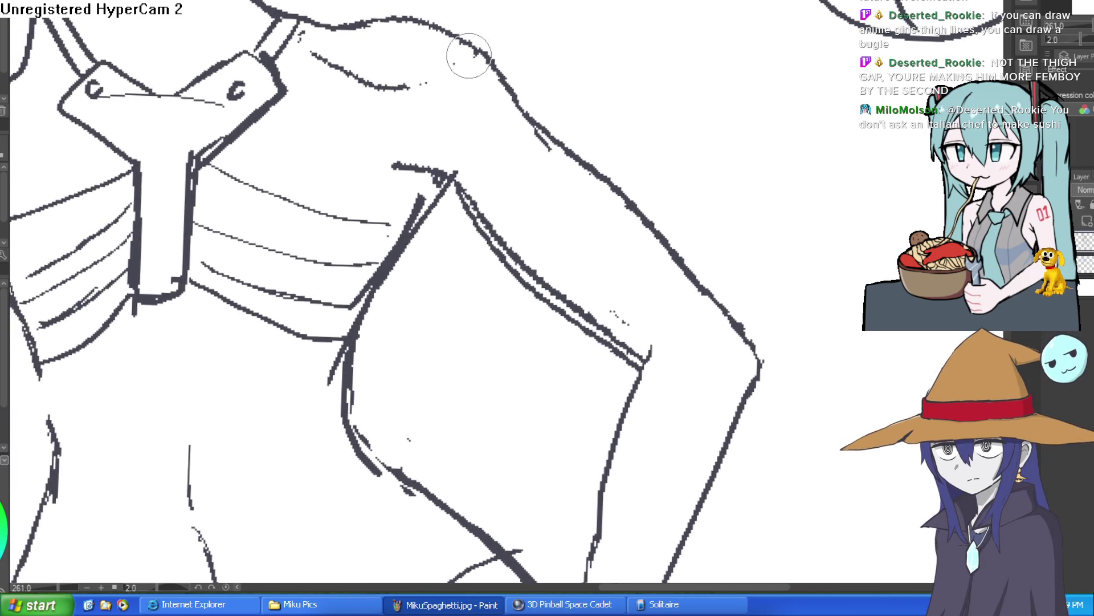
{"action": "scroll", "coordinate": [471, 192], "scroll_direction": "down", "scroll_amount": 3}
{"action": "scroll", "coordinate": [471, 192], "scroll_direction": "up", "scroll_amount": 3}
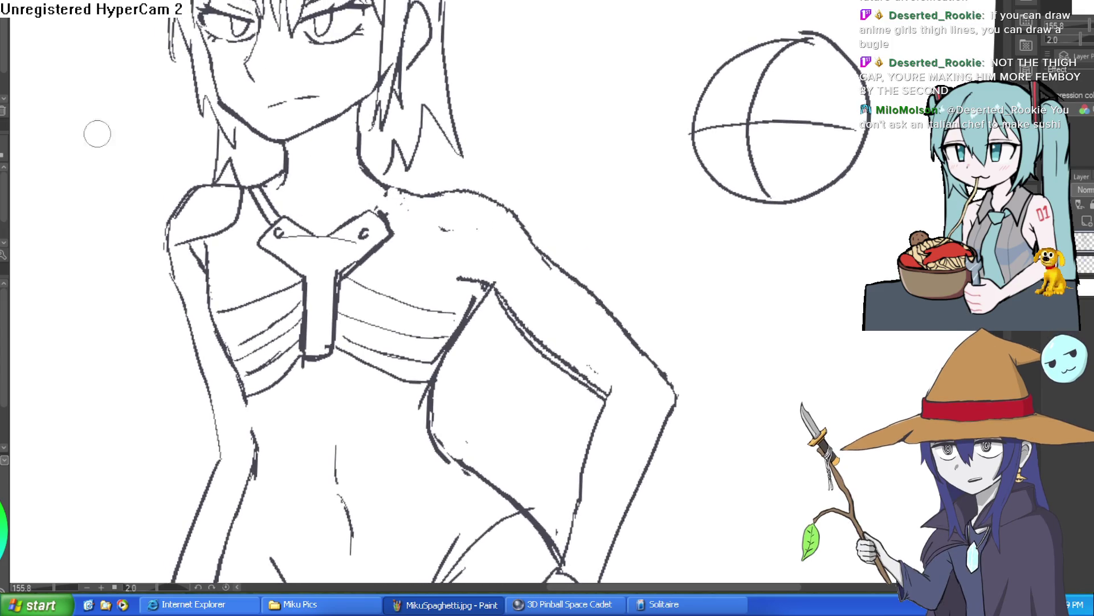
{"action": "scroll", "coordinate": [494, 193], "scroll_direction": "up", "scroll_amount": 4}
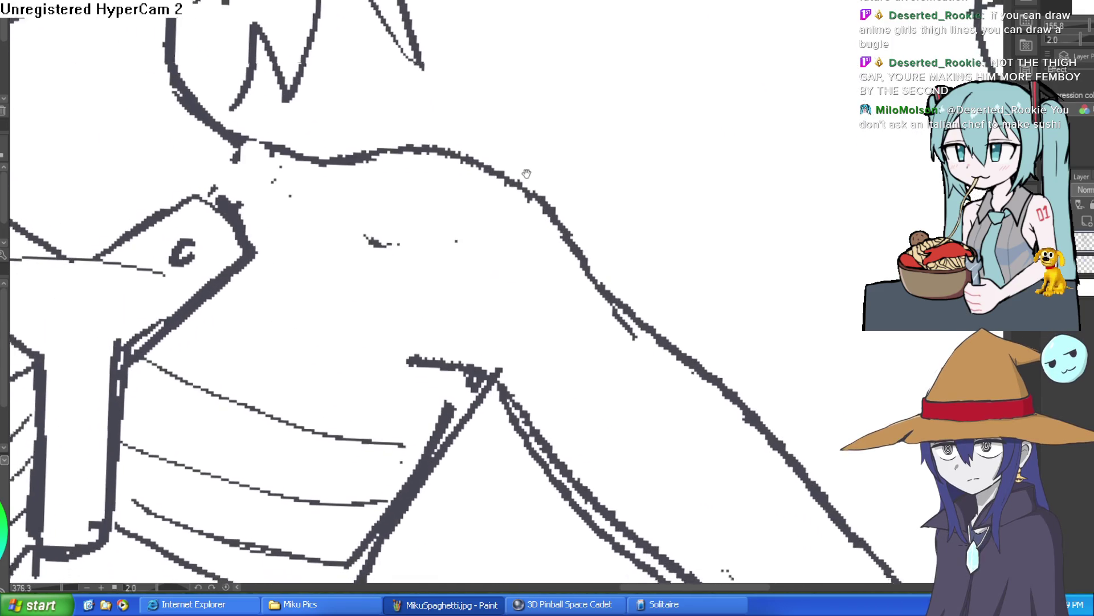
{"action": "mouse_move", "coordinate": [373, 153]}
{"action": "left_mouse_down"}
{"action": "mouse_move", "coordinate": [428, 233]}
{"action": "mouse_move", "coordinate": [545, 238]}
{"action": "left_mouse_up"}
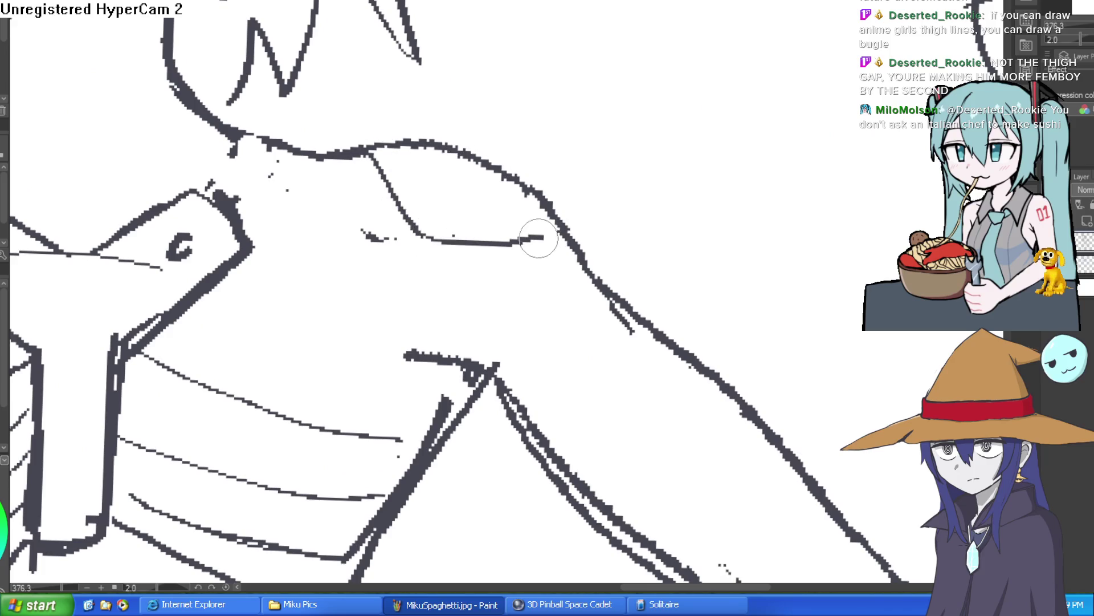
{"action": "left_click_drag", "start_coordinate": [571, 286], "coordinate": [503, 198]}
{"action": "left_click_drag", "start_coordinate": [459, 168], "coordinate": [570, 227]}
{"action": "left_click_drag", "start_coordinate": [542, 281], "coordinate": [549, 233]}
{"action": "mouse_move", "coordinate": [536, 195]}
{"action": "left_mouse_down"}
{"action": "mouse_move", "coordinate": [456, 248]}
{"action": "mouse_move", "coordinate": [597, 202]}
{"action": "mouse_move", "coordinate": [571, 175]}
{"action": "left_mouse_up"}
Step: Switch to the eraser and rotate the view out to see the whole figure
{"action": "key", "text": "e"}
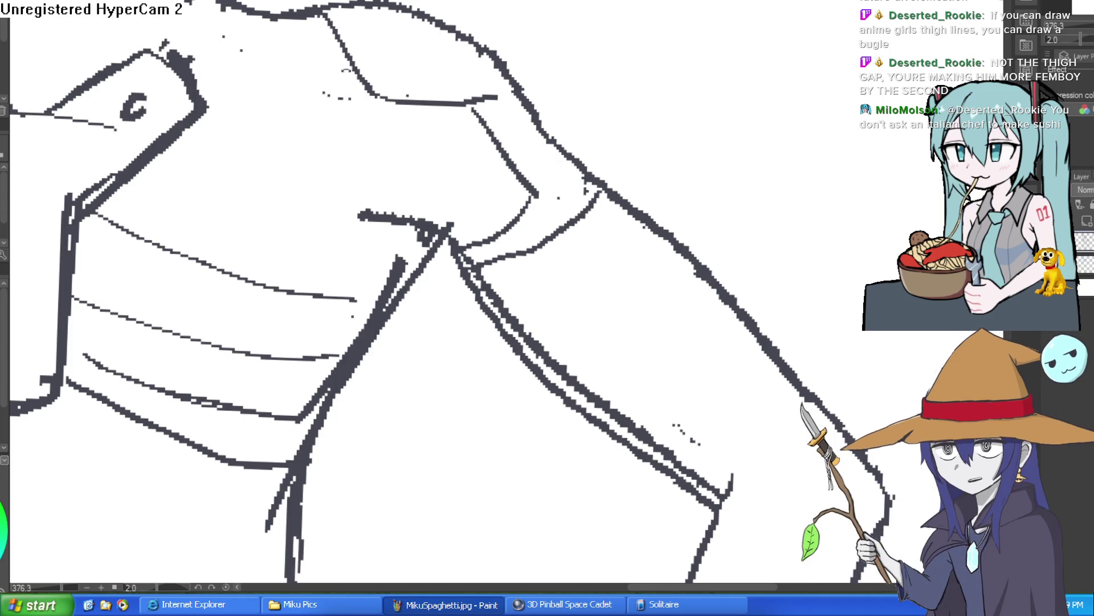
{"action": "left_click_drag", "start_coordinate": [188, 131], "coordinate": [171, 106]}
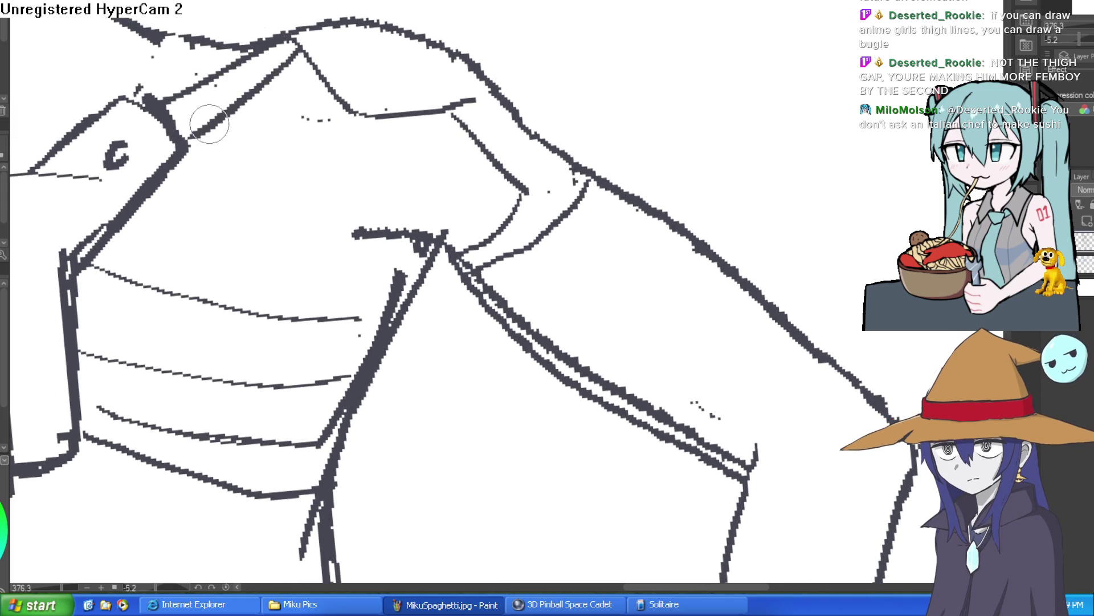
{"action": "scroll", "coordinate": [208, 110], "scroll_direction": "down", "scroll_amount": 5}
{"action": "mouse_move", "coordinate": [399, 228]}
{"action": "left_mouse_down"}
{"action": "mouse_move", "coordinate": [553, 174]}
{"action": "mouse_move", "coordinate": [533, 140]}
{"action": "left_mouse_up"}
{"action": "left_click_drag", "start_coordinate": [473, 157], "coordinate": [524, 184]}
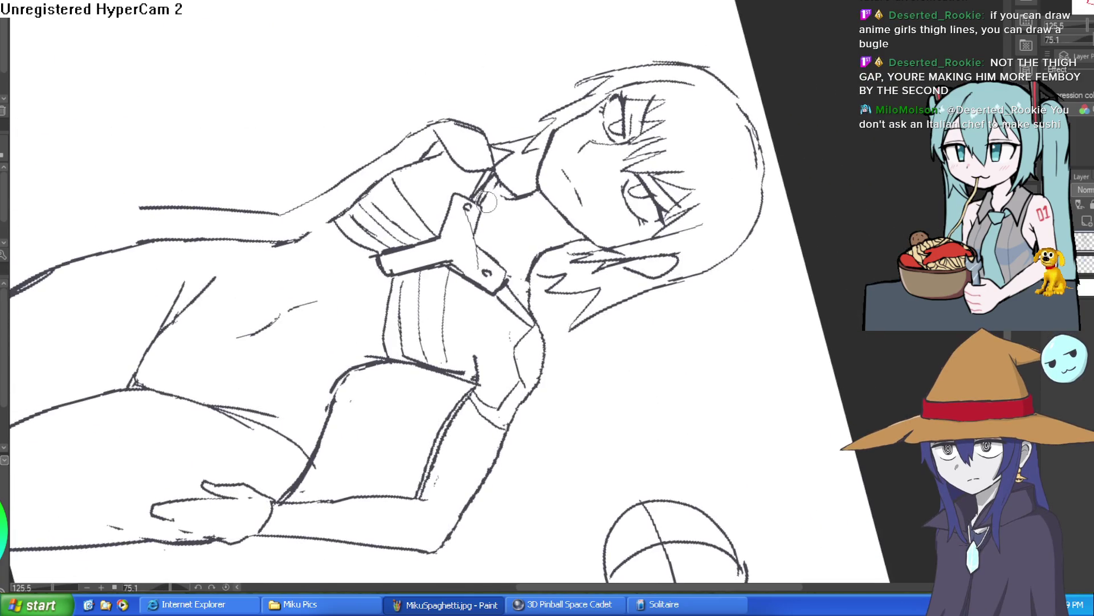
{"action": "left_click_drag", "start_coordinate": [487, 175], "coordinate": [638, 149]}
{"action": "scroll", "coordinate": [707, 219], "scroll_direction": "down", "scroll_amount": 3}
{"action": "left_click_drag", "start_coordinate": [707, 220], "coordinate": [687, 126]}
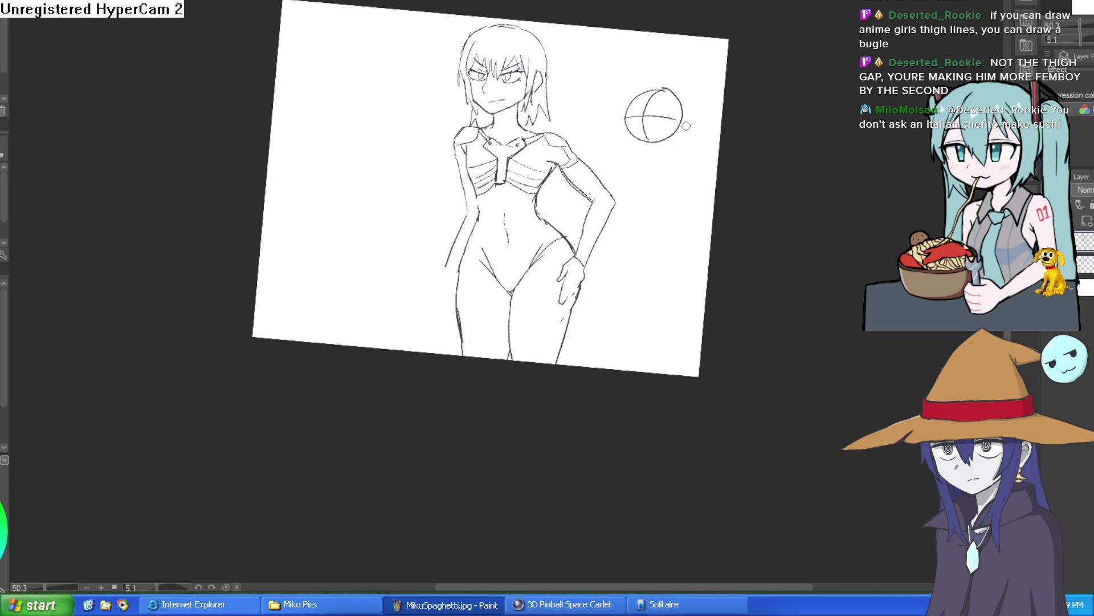
{"action": "scroll", "coordinate": [684, 228], "scroll_direction": "up", "scroll_amount": 3}
{"action": "left_click_drag", "start_coordinate": [684, 229], "coordinate": [730, 365]}
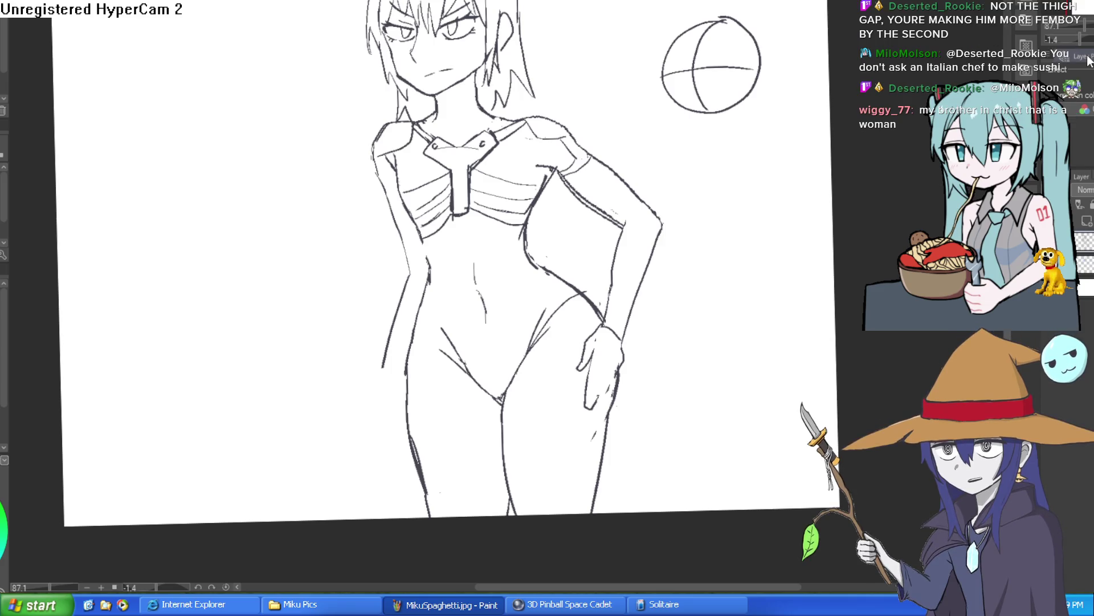
Step: Undo the long thumb stroke and erase leftover fragments of the hip hand
{"action": "left_click_drag", "start_coordinate": [737, 193], "coordinate": [643, 300]}
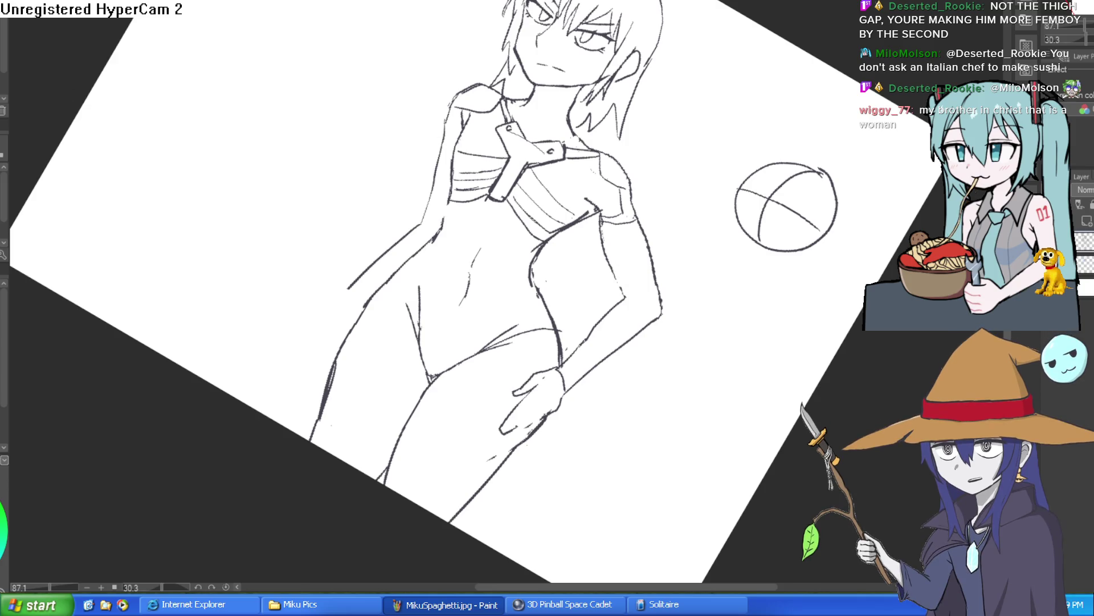
{"action": "left_click_drag", "start_coordinate": [643, 300], "coordinate": [712, 205]}
{"action": "scroll", "coordinate": [689, 227], "scroll_direction": "up", "scroll_amount": 5}
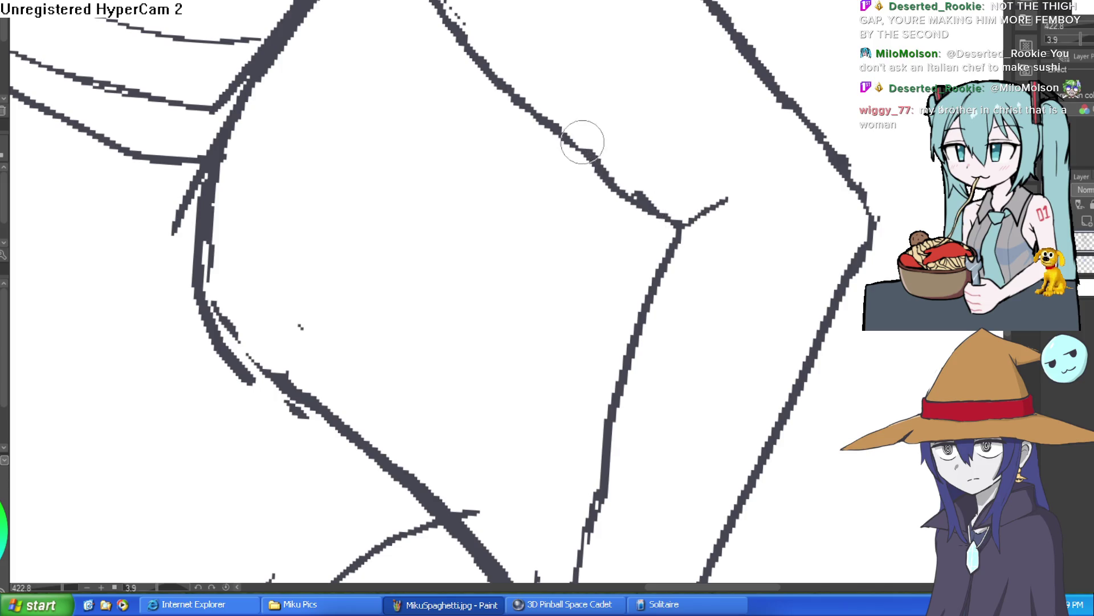
{"action": "scroll", "coordinate": [579, 139], "scroll_direction": "down", "scroll_amount": 6}
{"action": "scroll", "coordinate": [723, 170], "scroll_direction": "down", "scroll_amount": 4}
{"action": "mouse_move", "coordinate": [741, 206]}
{"action": "left_mouse_down"}
{"action": "mouse_move", "coordinate": [754, 225]}
{"action": "mouse_move", "coordinate": [700, 215]}
{"action": "left_mouse_up"}
{"action": "scroll", "coordinate": [599, 282], "scroll_direction": "up", "scroll_amount": 5}
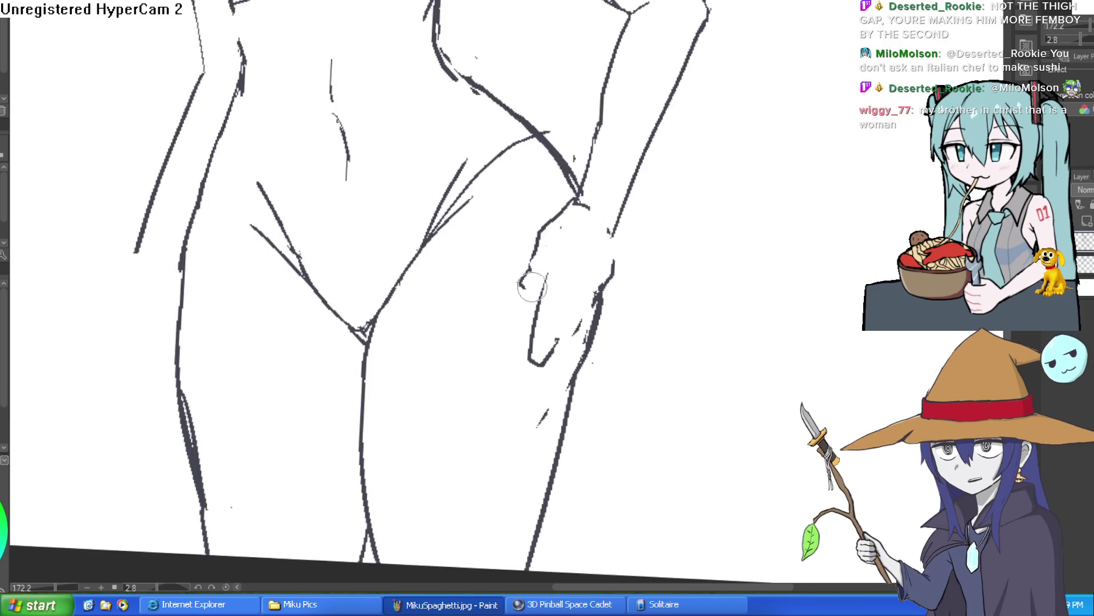
{"action": "key", "text": "ctrl+z"}
{"action": "left_click_drag", "start_coordinate": [540, 378], "coordinate": [608, 266]}
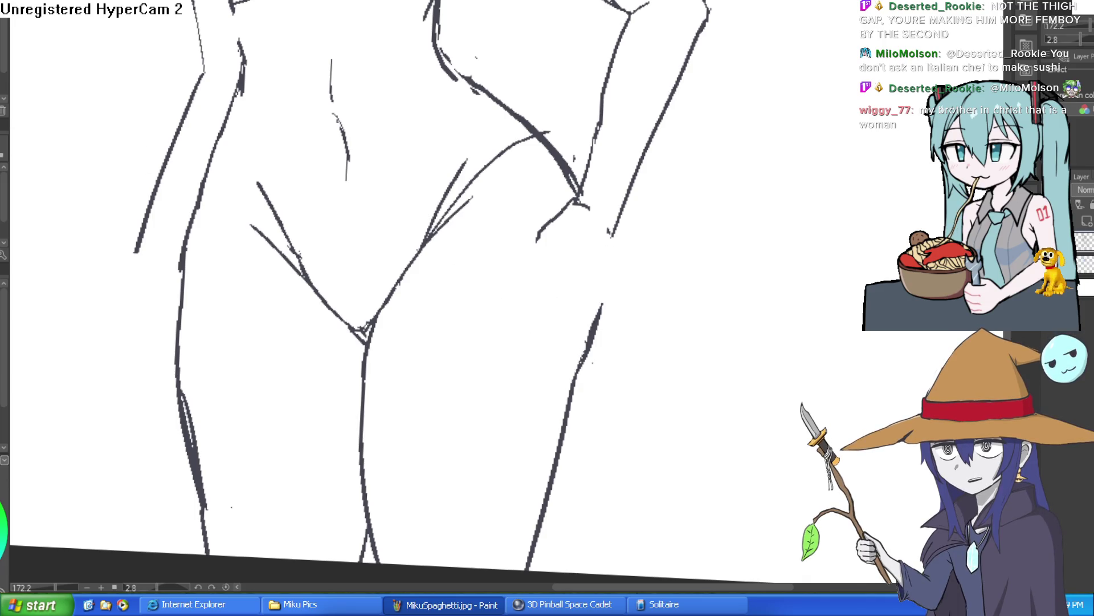
Step: Redraw the hand's edge, contour and fingers
{"action": "scroll", "coordinate": [618, 166], "scroll_direction": "up", "scroll_amount": 3}
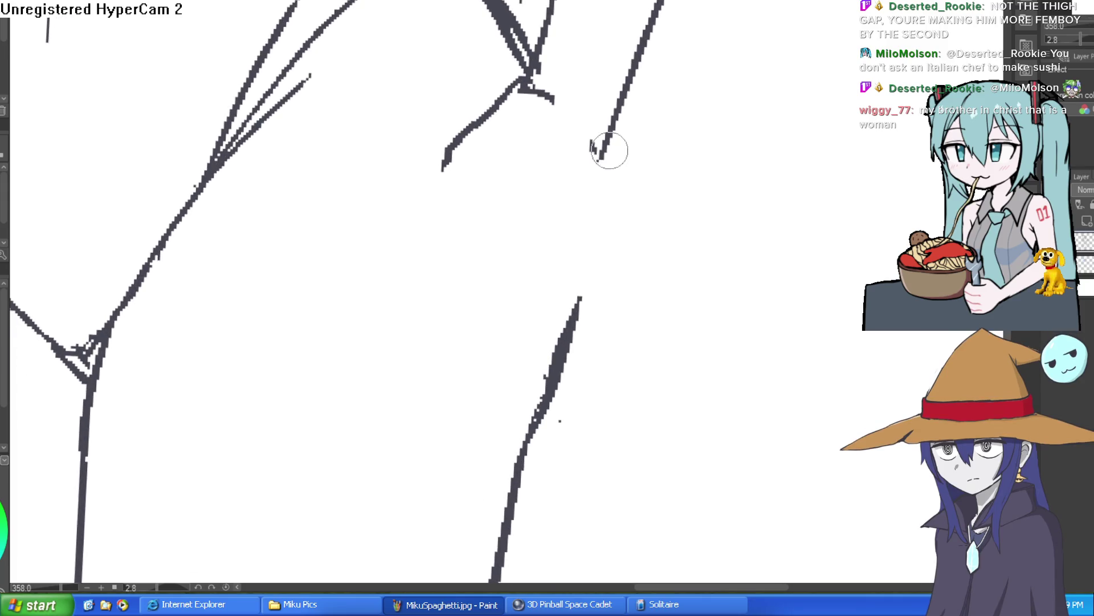
{"action": "left_click_drag", "start_coordinate": [609, 150], "coordinate": [632, 286]}
{"action": "mouse_move", "coordinate": [513, 93]}
{"action": "left_mouse_down"}
{"action": "mouse_move", "coordinate": [439, 161]}
{"action": "mouse_move", "coordinate": [403, 276]}
{"action": "mouse_move", "coordinate": [449, 257]}
{"action": "mouse_move", "coordinate": [482, 190]}
{"action": "left_mouse_up"}
{"action": "left_click_drag", "start_coordinate": [631, 310], "coordinate": [560, 447]}
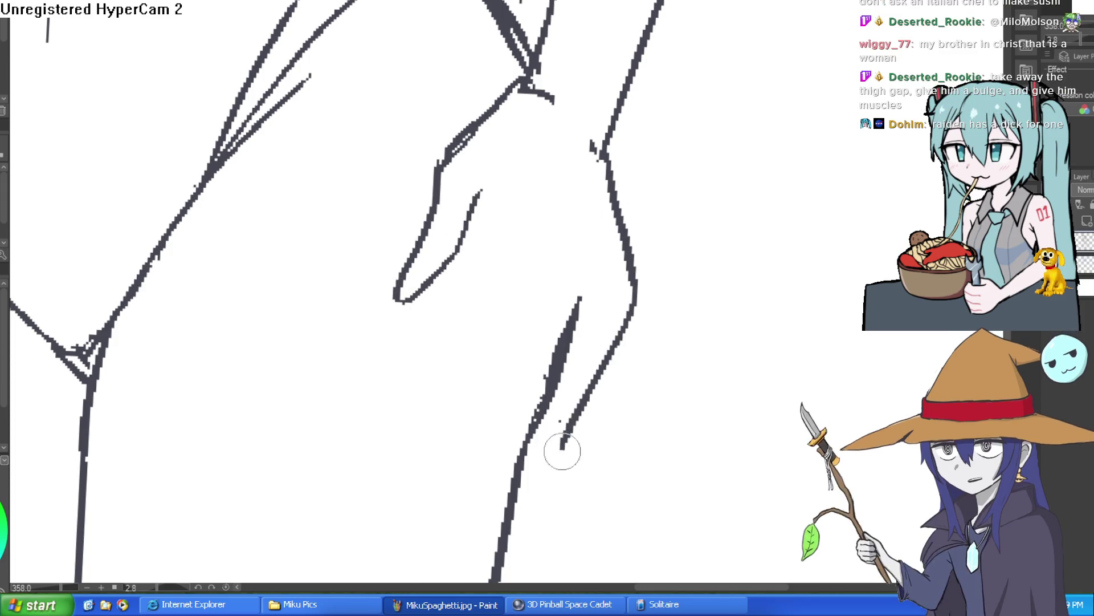
{"action": "left_click_drag", "start_coordinate": [581, 273], "coordinate": [573, 308]}
{"action": "mouse_move", "coordinate": [501, 439]}
{"action": "left_mouse_down"}
{"action": "mouse_move", "coordinate": [523, 294]}
{"action": "mouse_move", "coordinate": [432, 488]}
{"action": "mouse_move", "coordinate": [489, 273]}
{"action": "mouse_move", "coordinate": [399, 403]}
{"action": "mouse_move", "coordinate": [398, 342]}
{"action": "mouse_move", "coordinate": [439, 279]}
{"action": "left_mouse_up"}
Step: Undo the last finger and the leg strokes beneath the hand
{"action": "scroll", "coordinate": [611, 210], "scroll_direction": "down", "scroll_amount": 4}
{"action": "key", "text": "ctrl+z"}
{"action": "key", "text": "ctrl+z"}
{"action": "key", "text": "ctrl+z"}
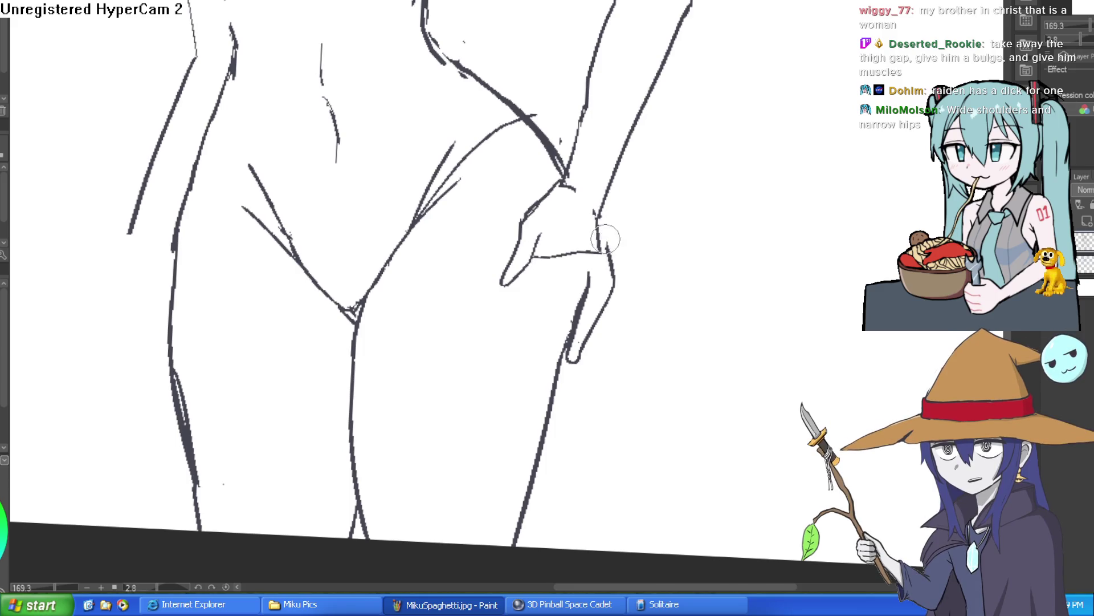
{"action": "key", "text": "ctrl+z"}
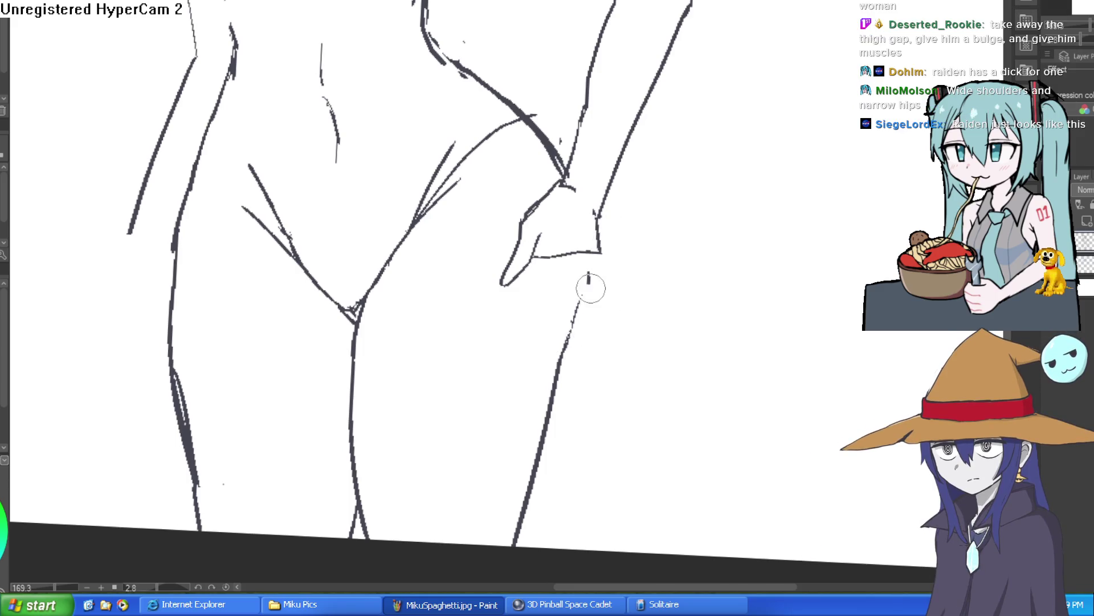
{"action": "key", "text": "ctrl+z"}
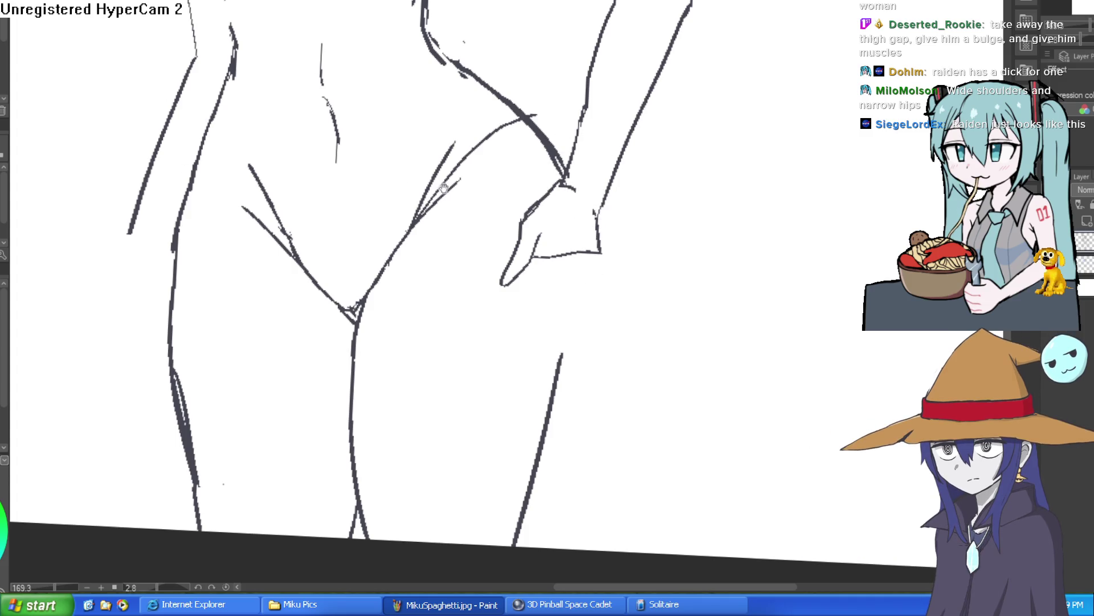
Step: Draw the spread finger lines of the hand down over the thigh
{"action": "scroll", "coordinate": [570, 280], "scroll_direction": "up", "scroll_amount": 3}
{"action": "mouse_move", "coordinate": [505, 213]}
{"action": "left_mouse_down"}
{"action": "mouse_move", "coordinate": [646, 219]}
{"action": "mouse_move", "coordinate": [615, 340]}
{"action": "mouse_move", "coordinate": [531, 430]}
{"action": "left_mouse_up"}
{"action": "mouse_move", "coordinate": [477, 265]}
{"action": "left_mouse_down"}
{"action": "mouse_move", "coordinate": [483, 345]}
{"action": "mouse_move", "coordinate": [516, 422]}
{"action": "left_mouse_up"}
{"action": "left_click_drag", "start_coordinate": [611, 223], "coordinate": [592, 368]}
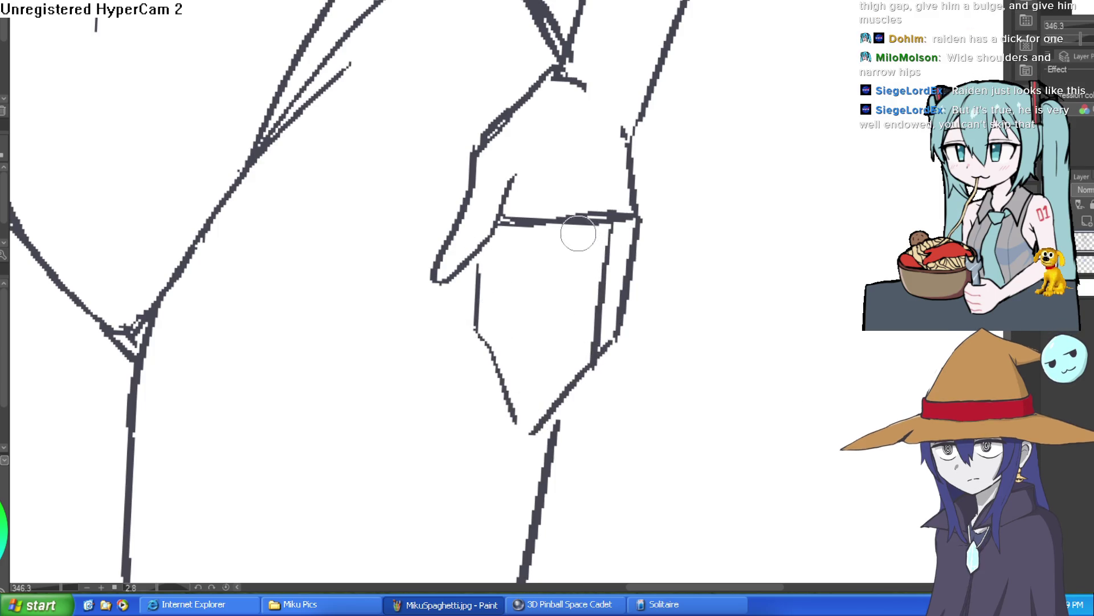
{"action": "left_click_drag", "start_coordinate": [575, 223], "coordinate": [530, 440]}
{"action": "left_click_drag", "start_coordinate": [601, 336], "coordinate": [524, 432]}
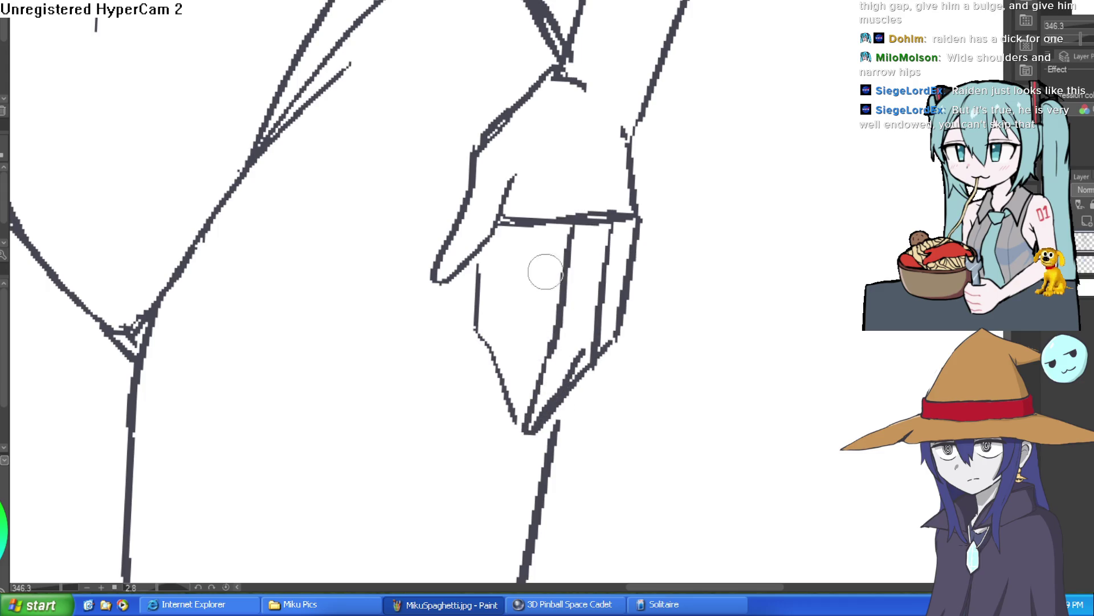
{"action": "mouse_move", "coordinate": [533, 222]}
{"action": "left_mouse_down"}
{"action": "mouse_move", "coordinate": [488, 367]}
{"action": "mouse_move", "coordinate": [495, 405]}
{"action": "left_mouse_up"}
{"action": "left_click_drag", "start_coordinate": [484, 405], "coordinate": [570, 303]}
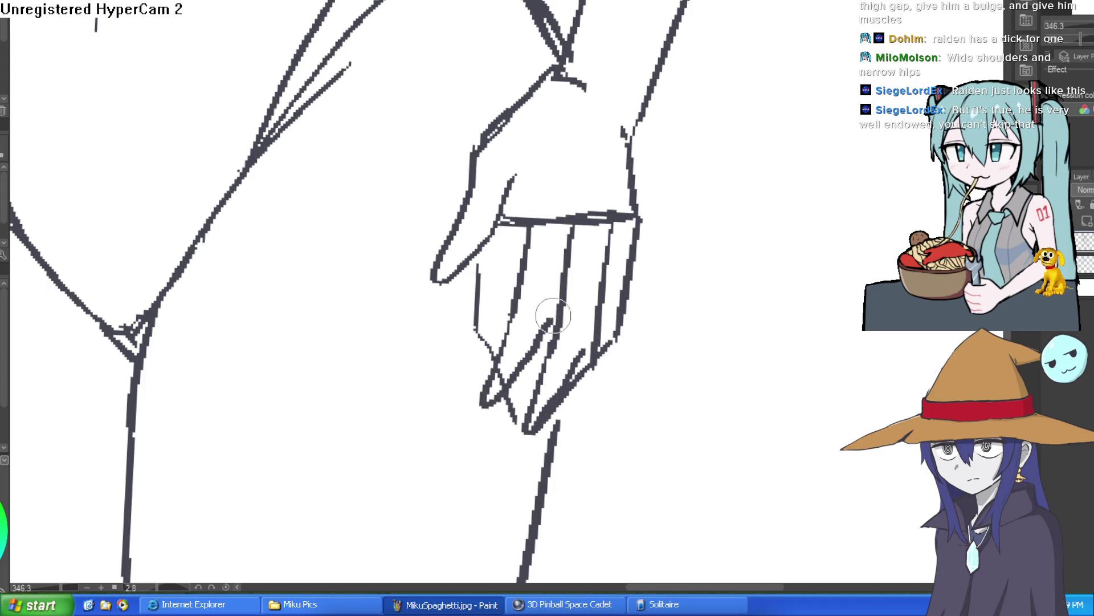
{"action": "mouse_move", "coordinate": [479, 257]}
{"action": "left_mouse_down"}
{"action": "mouse_move", "coordinate": [430, 350]}
{"action": "mouse_move", "coordinate": [516, 277]}
{"action": "left_mouse_up"}
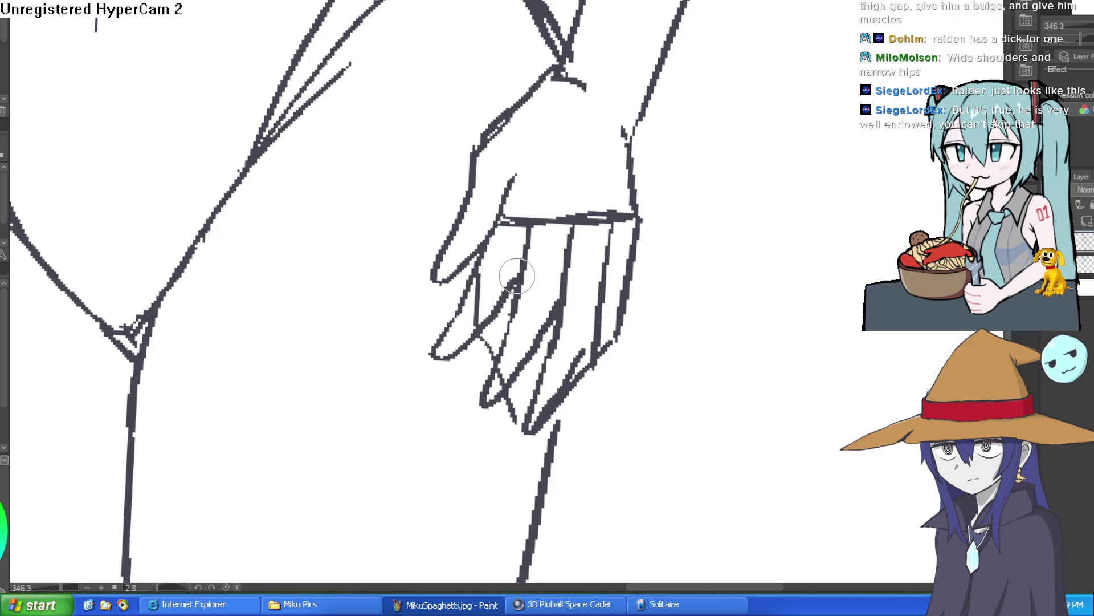
{"action": "mouse_move", "coordinate": [494, 332]}
{"action": "left_mouse_down"}
{"action": "mouse_move", "coordinate": [522, 316]}
{"action": "mouse_move", "coordinate": [518, 440]}
{"action": "mouse_move", "coordinate": [567, 385]}
{"action": "mouse_move", "coordinate": [547, 393]}
{"action": "left_mouse_up"}
Step: Erase the wrist and stray inner lines and draw the thumb curling from the wrist
{"action": "mouse_move", "coordinate": [604, 217]}
{"action": "left_mouse_down"}
{"action": "mouse_move", "coordinate": [532, 215]}
{"action": "mouse_move", "coordinate": [505, 171]}
{"action": "left_mouse_up"}
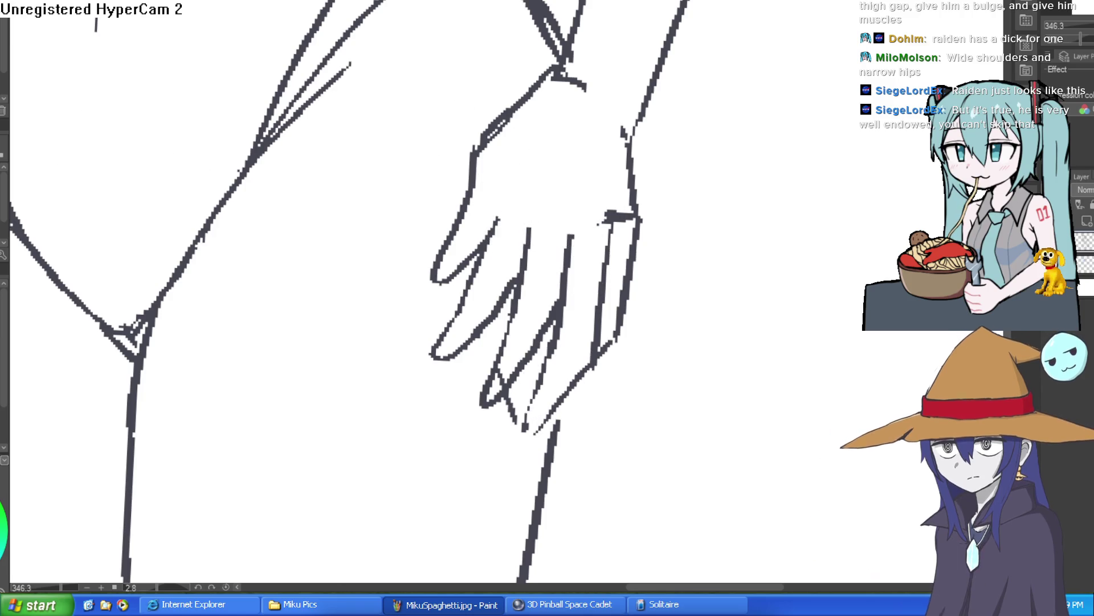
{"action": "left_click_drag", "start_coordinate": [618, 174], "coordinate": [605, 214]}
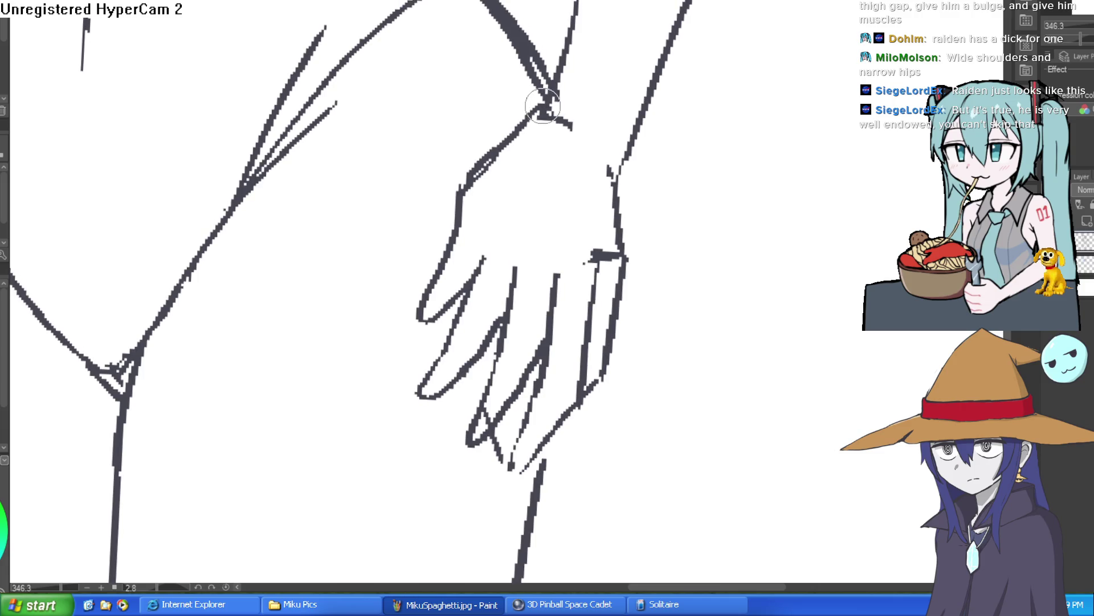
{"action": "mouse_move", "coordinate": [505, 121]}
{"action": "left_mouse_down"}
{"action": "mouse_move", "coordinate": [403, 185]}
{"action": "mouse_move", "coordinate": [379, 269]}
{"action": "mouse_move", "coordinate": [422, 224]}
{"action": "mouse_move", "coordinate": [479, 228]}
{"action": "left_mouse_up"}
{"action": "left_click_drag", "start_coordinate": [427, 309], "coordinate": [459, 210]}
{"action": "scroll", "coordinate": [459, 210], "scroll_direction": "down", "scroll_amount": 3}
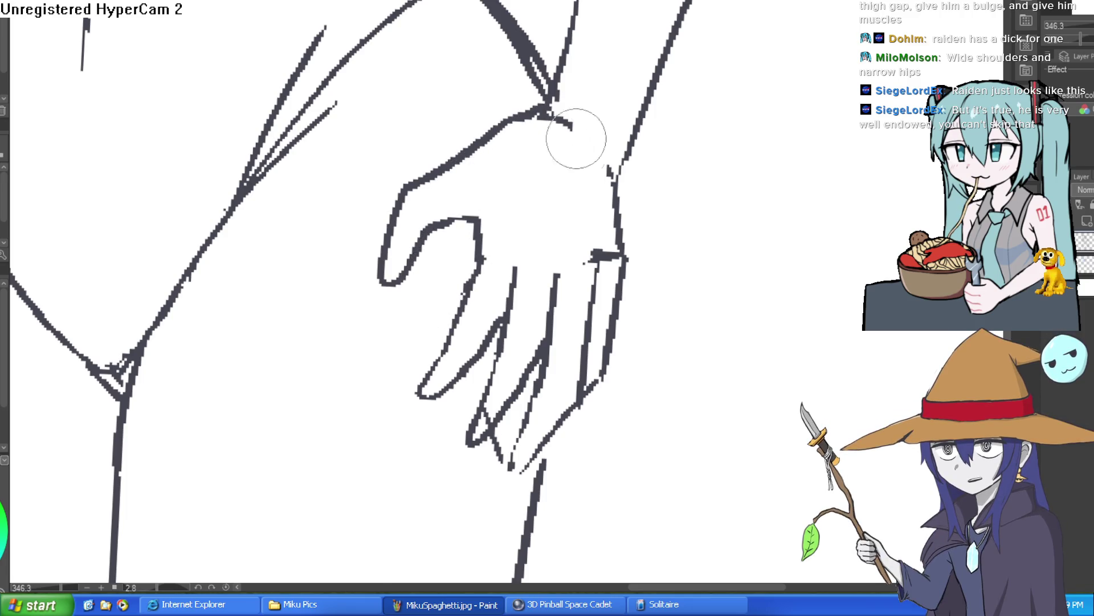
{"action": "scroll", "coordinate": [633, 215], "scroll_direction": "down", "scroll_amount": 2}
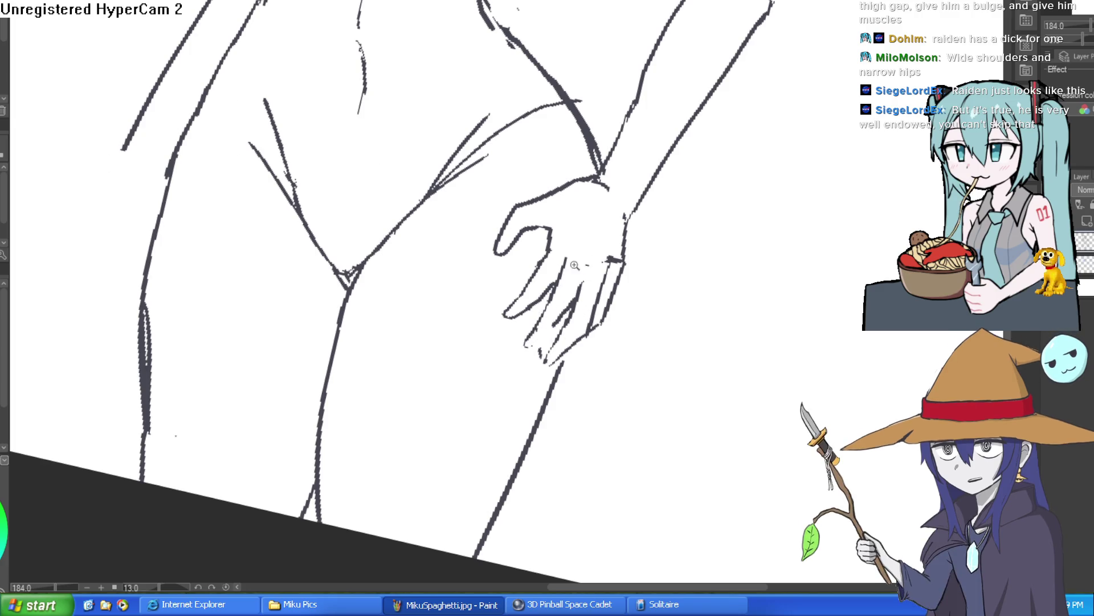
{"action": "scroll", "coordinate": [605, 289], "scroll_direction": "up", "scroll_amount": 3}
Step: Erase the old right fingertip strokes and redraw a thinner finger between them
{"action": "mouse_move", "coordinate": [623, 252]}
{"action": "left_mouse_down"}
{"action": "mouse_move", "coordinate": [664, 219]}
{"action": "mouse_move", "coordinate": [655, 232]}
{"action": "left_mouse_up"}
{"action": "mouse_move", "coordinate": [670, 311]}
{"action": "left_mouse_down"}
{"action": "mouse_move", "coordinate": [623, 398]}
{"action": "mouse_move", "coordinate": [655, 228]}
{"action": "mouse_move", "coordinate": [640, 310]}
{"action": "mouse_move", "coordinate": [608, 374]}
{"action": "mouse_move", "coordinate": [538, 436]}
{"action": "left_mouse_up"}
{"action": "left_click_drag", "start_coordinate": [570, 367], "coordinate": [539, 405]}
{"action": "mouse_move", "coordinate": [596, 328]}
{"action": "left_mouse_down"}
{"action": "mouse_move", "coordinate": [516, 413]}
{"action": "mouse_move", "coordinate": [576, 320]}
{"action": "mouse_move", "coordinate": [501, 420]}
{"action": "mouse_move", "coordinate": [598, 196]}
{"action": "left_mouse_up"}
{"action": "mouse_move", "coordinate": [593, 334]}
{"action": "left_mouse_down"}
{"action": "mouse_move", "coordinate": [570, 348]}
{"action": "mouse_move", "coordinate": [598, 342]}
{"action": "mouse_move", "coordinate": [565, 383]}
{"action": "left_mouse_up"}
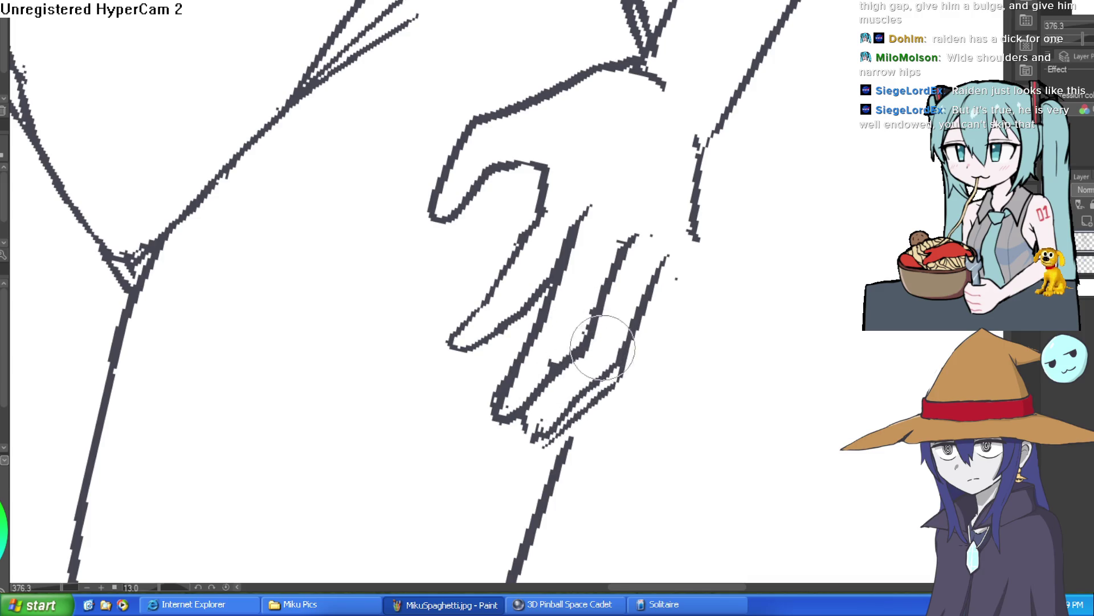
Step: Trim the lower hand edge line and undo the extra right-finger strokes
{"action": "left_click_drag", "start_coordinate": [703, 195], "coordinate": [692, 234]}
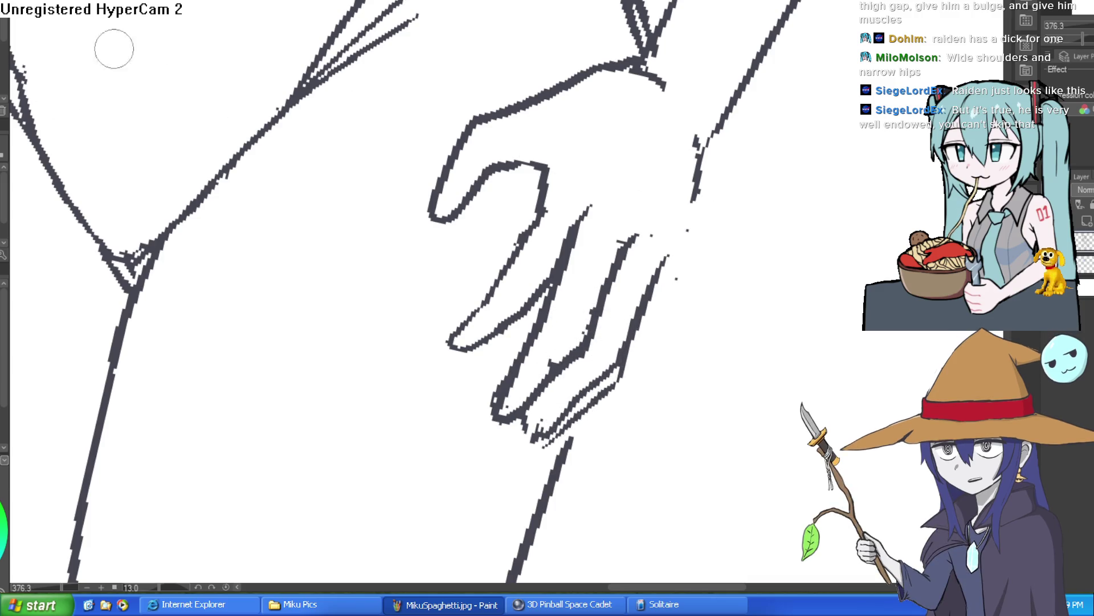
{"action": "scroll", "coordinate": [640, 206], "scroll_direction": "up", "scroll_amount": 2}
{"action": "mouse_move", "coordinate": [706, 369]}
{"action": "left_mouse_down"}
{"action": "mouse_move", "coordinate": [706, 224]}
{"action": "mouse_move", "coordinate": [610, 403]}
{"action": "mouse_move", "coordinate": [525, 489]}
{"action": "left_mouse_up"}
{"action": "key", "text": "ctrl+z"}
{"action": "key", "text": "ctrl+z"}
{"action": "key", "text": "ctrl+z"}
{"action": "scroll", "coordinate": [711, 366], "scroll_direction": "down", "scroll_amount": 4}
{"action": "mouse_move", "coordinate": [752, 403]}
{"action": "left_mouse_down"}
{"action": "mouse_move", "coordinate": [791, 298]}
{"action": "mouse_move", "coordinate": [762, 220]}
{"action": "left_mouse_up"}
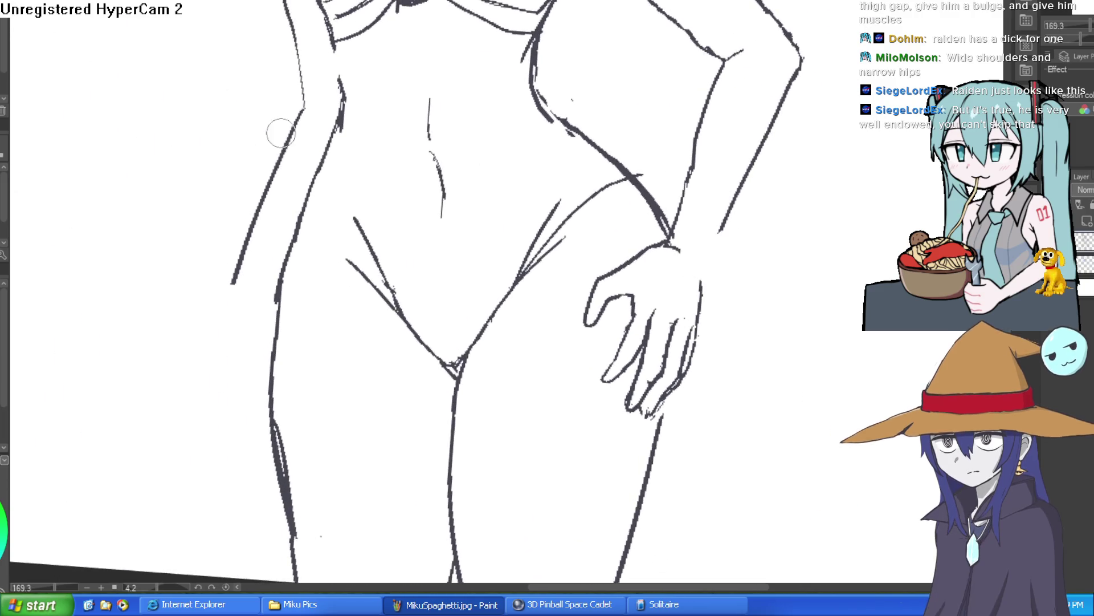
Step: Try retracing the right leg's outer contour, undo it, and frame the head and sphere
{"action": "scroll", "coordinate": [699, 283], "scroll_direction": "up", "scroll_amount": 2}
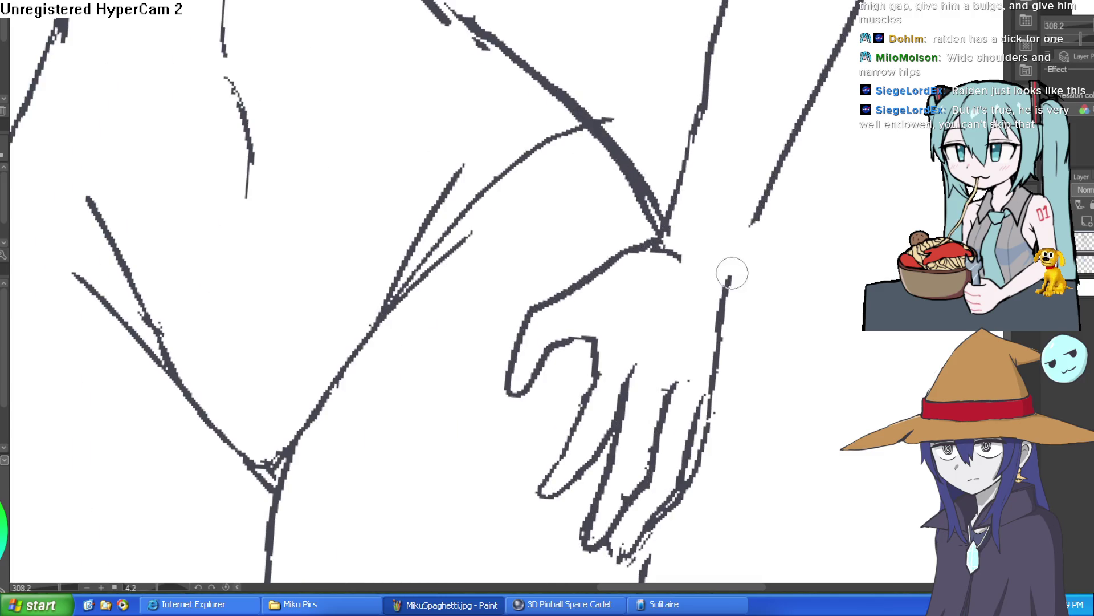
{"action": "scroll", "coordinate": [793, 219], "scroll_direction": "down", "scroll_amount": 5}
{"action": "mouse_move", "coordinate": [772, 244]}
{"action": "left_mouse_down"}
{"action": "mouse_move", "coordinate": [830, 251]}
{"action": "mouse_move", "coordinate": [779, 325]}
{"action": "mouse_move", "coordinate": [772, 308]}
{"action": "mouse_move", "coordinate": [759, 350]}
{"action": "mouse_move", "coordinate": [758, 253]}
{"action": "left_mouse_up"}
{"action": "scroll", "coordinate": [720, 328], "scroll_direction": "up", "scroll_amount": 2}
{"action": "left_click_drag", "start_coordinate": [720, 328], "coordinate": [655, 205]}
{"action": "left_click_drag", "start_coordinate": [600, 153], "coordinate": [570, 306]}
{"action": "key", "text": "ctrl+z"}
{"action": "key", "text": "ctrl+z"}
{"action": "scroll", "coordinate": [671, 271], "scroll_direction": "down", "scroll_amount": 2}
{"action": "left_click_drag", "start_coordinate": [667, 262], "coordinate": [675, 329]}
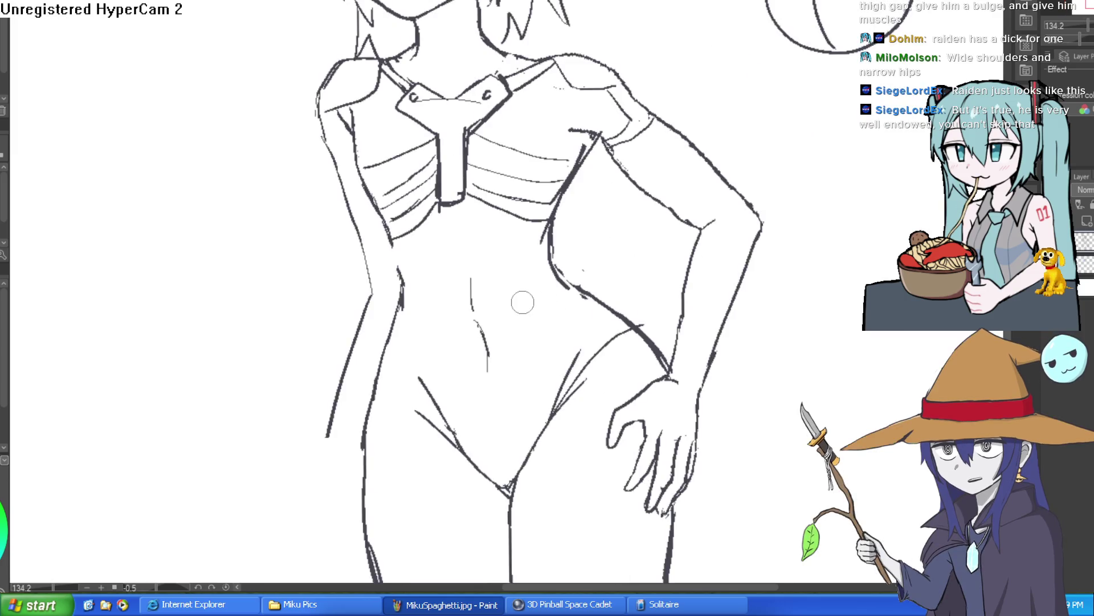
{"action": "scroll", "coordinate": [471, 377], "scroll_direction": "up", "scroll_amount": 2}
{"action": "scroll", "coordinate": [794, 281], "scroll_direction": "down", "scroll_amount": 5}
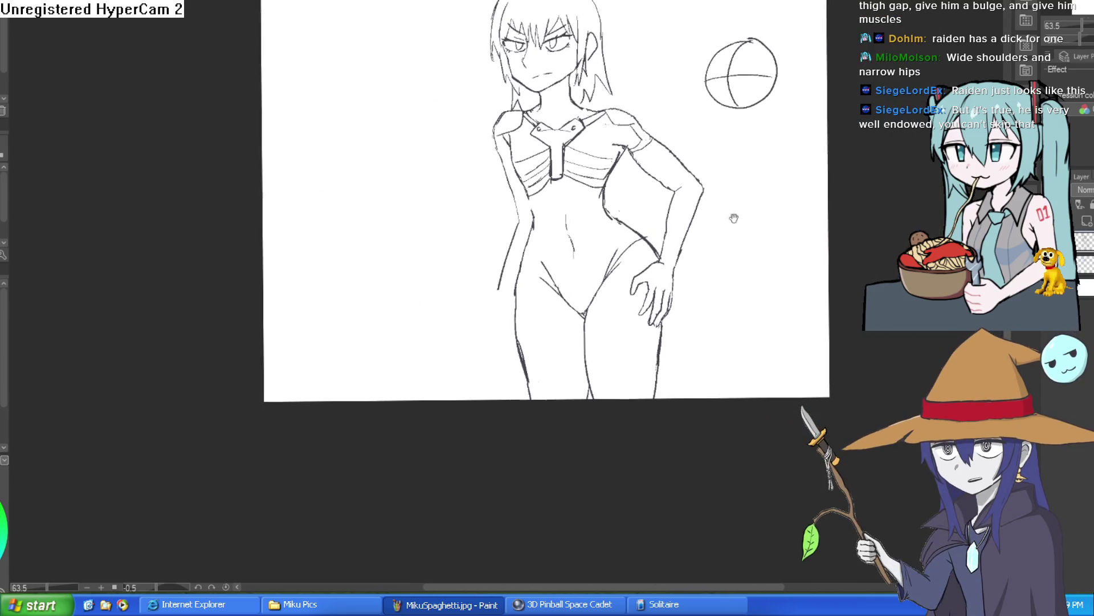
{"action": "left_click_drag", "start_coordinate": [734, 219], "coordinate": [719, 189]}
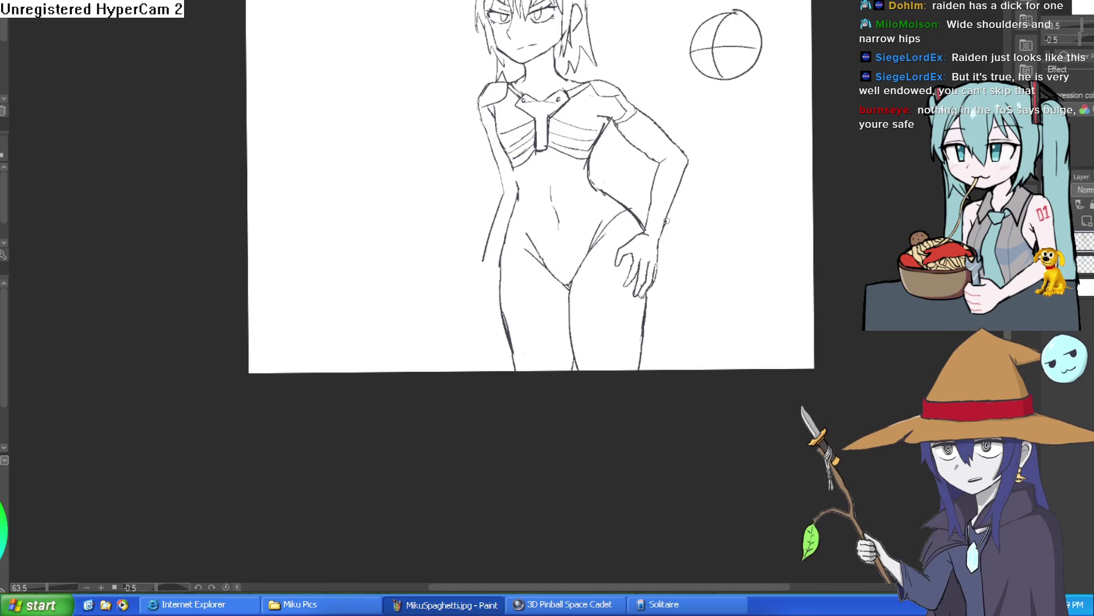
Step: On a new raster layer, draw a pen line up the bodysuit's crotch, then level the view
{"action": "scroll", "coordinate": [592, 236], "scroll_direction": "up", "scroll_amount": 4}
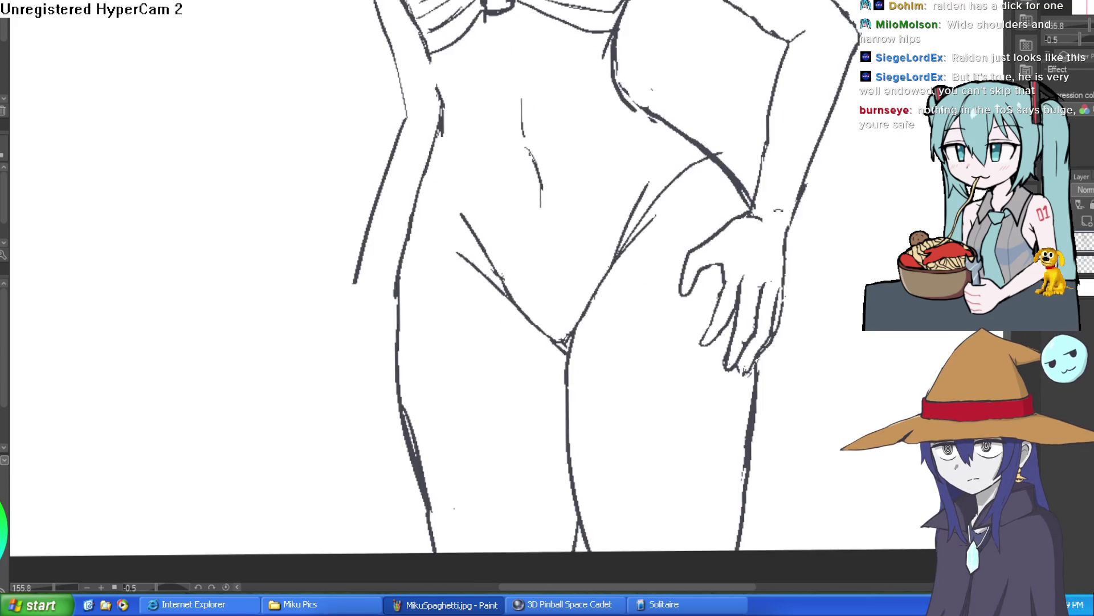
{"action": "left_click_drag", "start_coordinate": [593, 236], "coordinate": [1086, 221]}
{"action": "left_click", "coordinate": [1085, 221]}
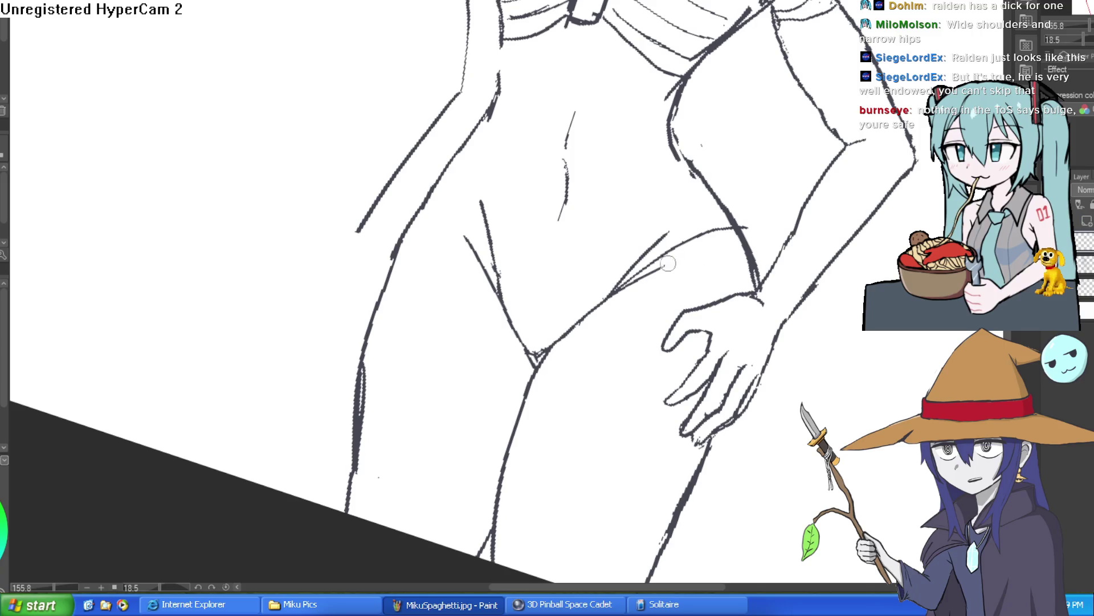
{"action": "left_click_drag", "start_coordinate": [531, 366], "coordinate": [503, 286]}
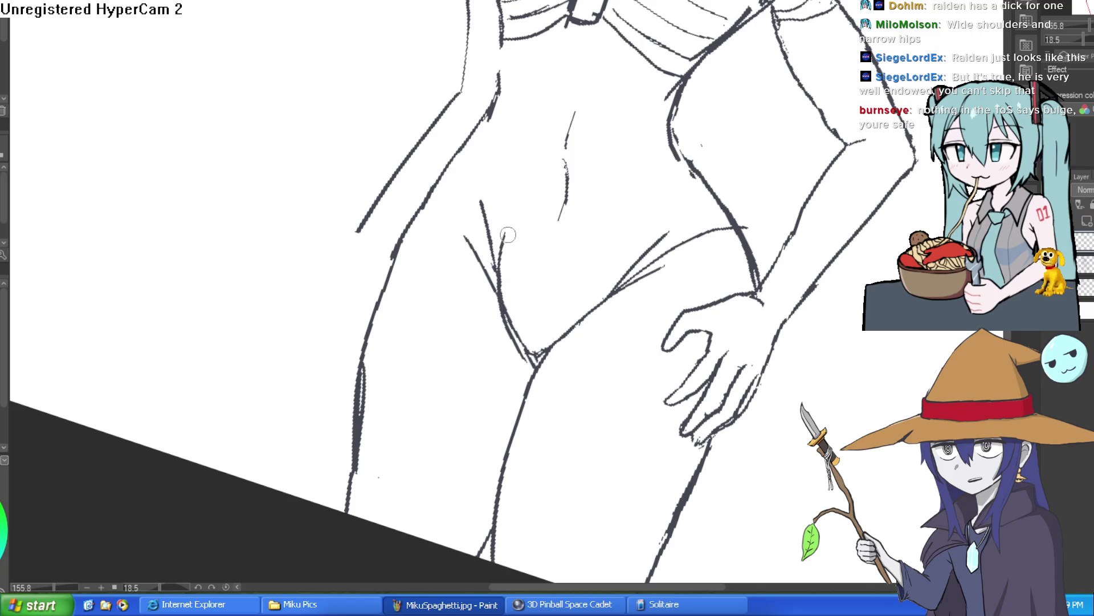
{"action": "scroll", "coordinate": [627, 240], "scroll_direction": "down", "scroll_amount": 4}
{"action": "left_click_drag", "start_coordinate": [676, 193], "coordinate": [697, 257]}
{"action": "left_click_drag", "start_coordinate": [1060, 39], "coordinate": [1033, 34]}
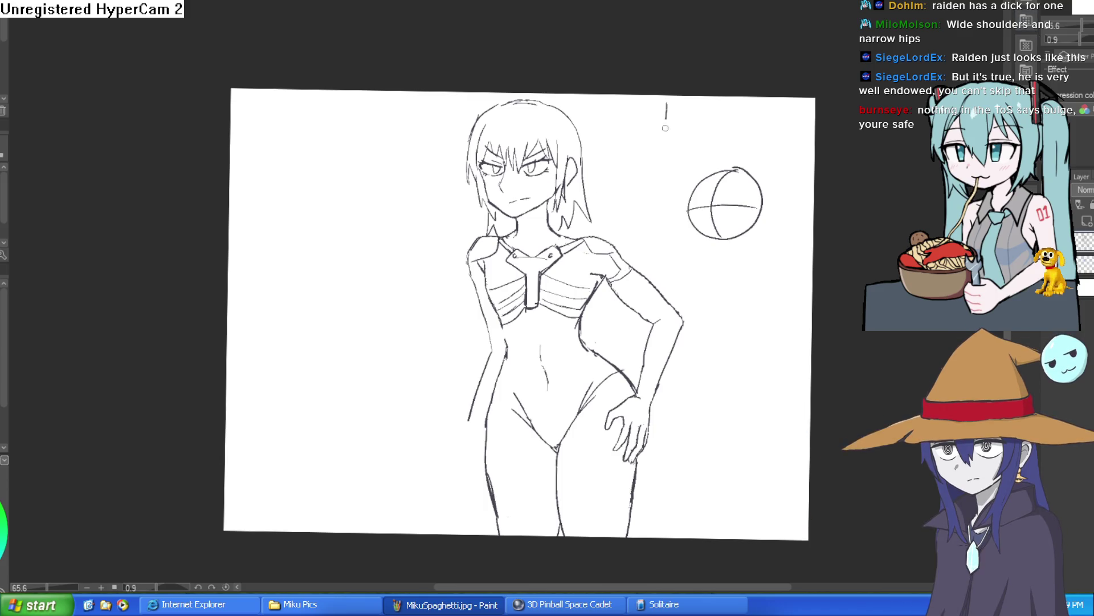
{"action": "scroll", "coordinate": [420, 136], "scroll_direction": "up", "scroll_amount": 1}
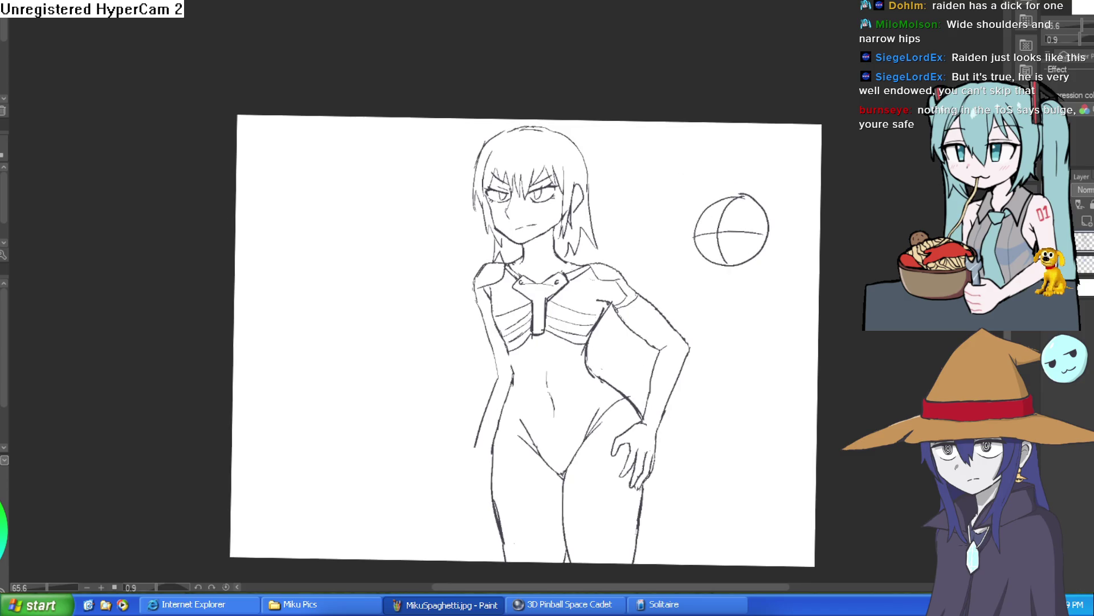
{"action": "mouse_move", "coordinate": [635, 247]}
{"action": "left_mouse_down"}
{"action": "mouse_move", "coordinate": [642, 197]}
{"action": "mouse_move", "coordinate": [630, 193]}
{"action": "left_mouse_up"}
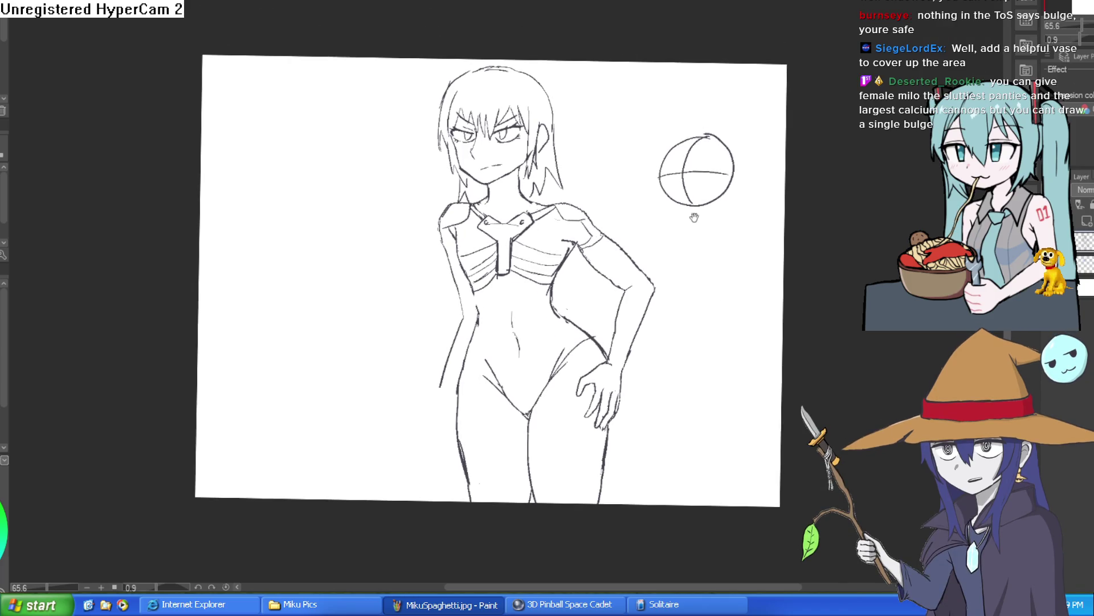
{"action": "scroll", "coordinate": [701, 311], "scroll_direction": "up", "scroll_amount": 5}
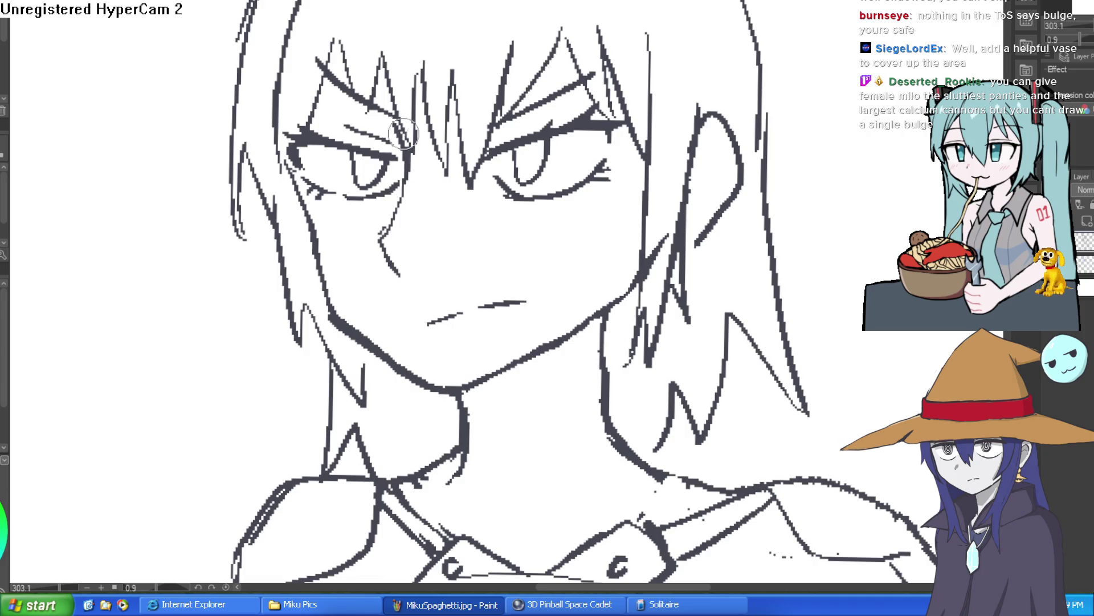
{"action": "scroll", "coordinate": [639, 277], "scroll_direction": "down", "scroll_amount": 3}
{"action": "left_click_drag", "start_coordinate": [795, 331], "coordinate": [787, 69]}
{"action": "scroll", "coordinate": [752, 171], "scroll_direction": "down", "scroll_amount": 2}
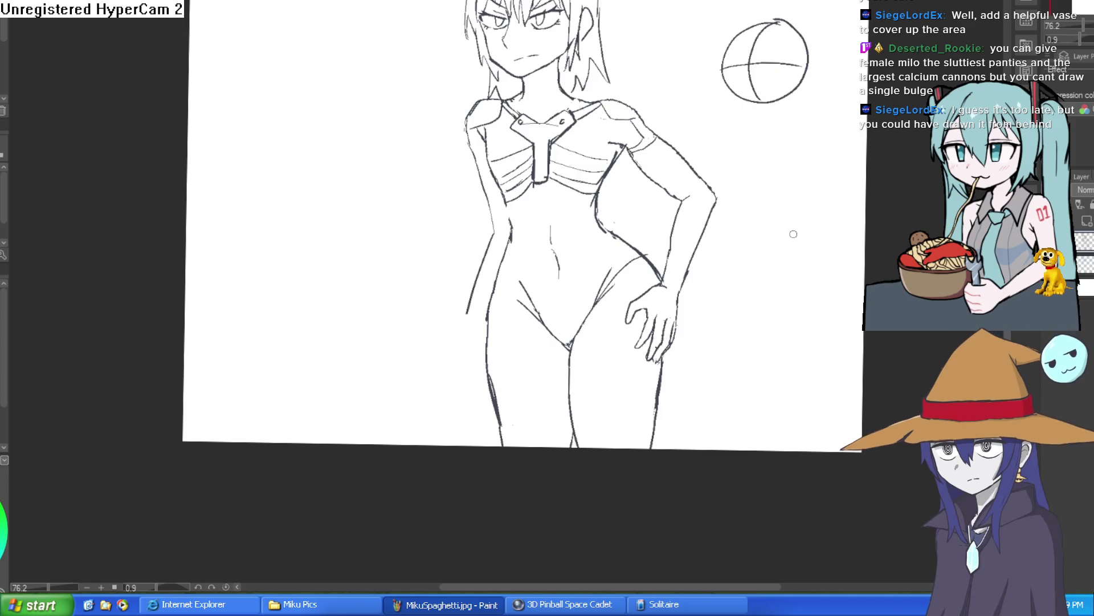
{"action": "scroll", "coordinate": [762, 249], "scroll_direction": "down", "scroll_amount": 2}
{"action": "mouse_move", "coordinate": [745, 246]}
{"action": "left_mouse_down"}
{"action": "mouse_move", "coordinate": [758, 288]}
{"action": "mouse_move", "coordinate": [757, 263]}
{"action": "left_mouse_up"}
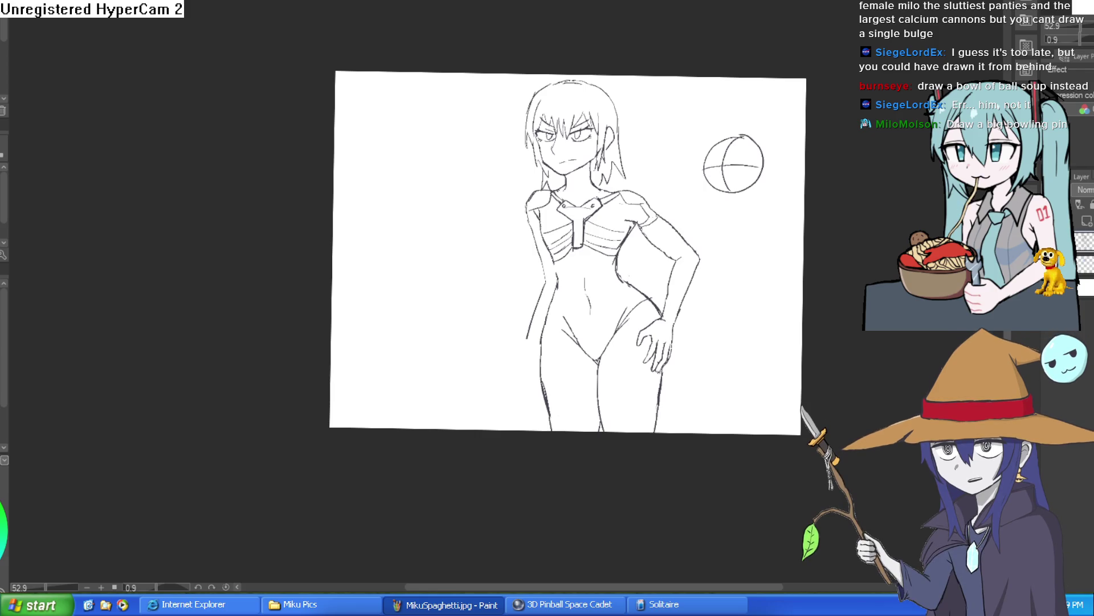
{"action": "left_click", "coordinate": [1089, 220]}
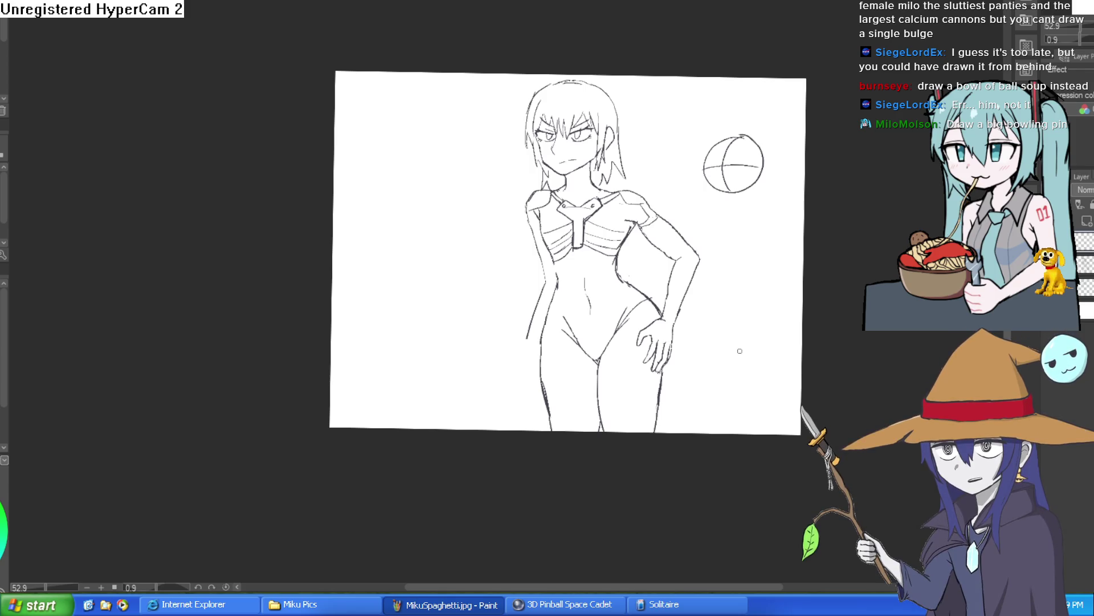
{"action": "left_click_drag", "start_coordinate": [724, 392], "coordinate": [693, 330]}
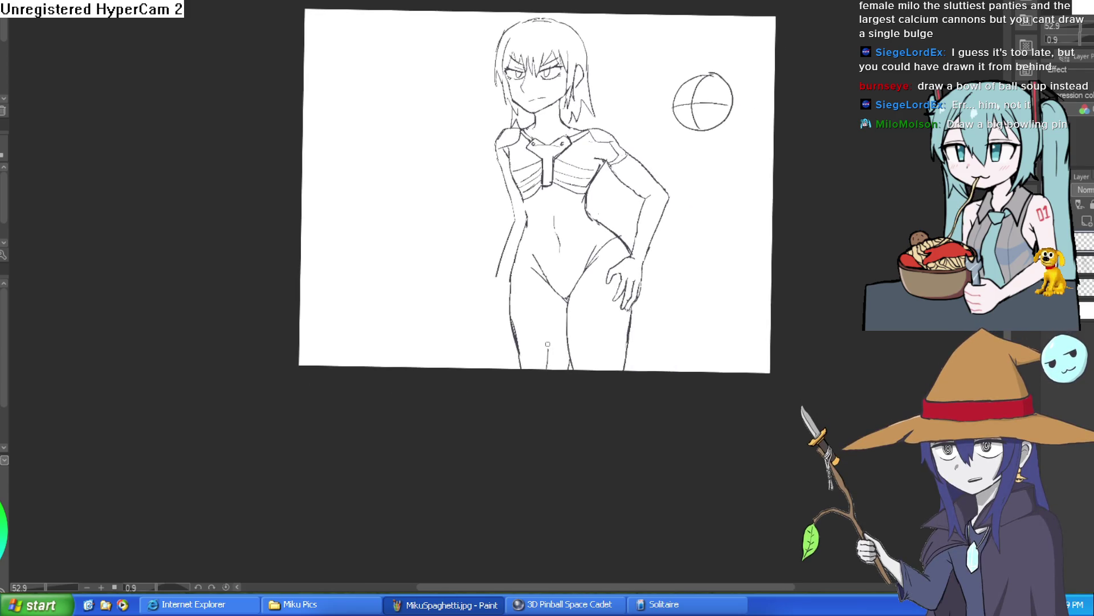
{"action": "left_click_drag", "start_coordinate": [536, 371], "coordinate": [538, 276]}
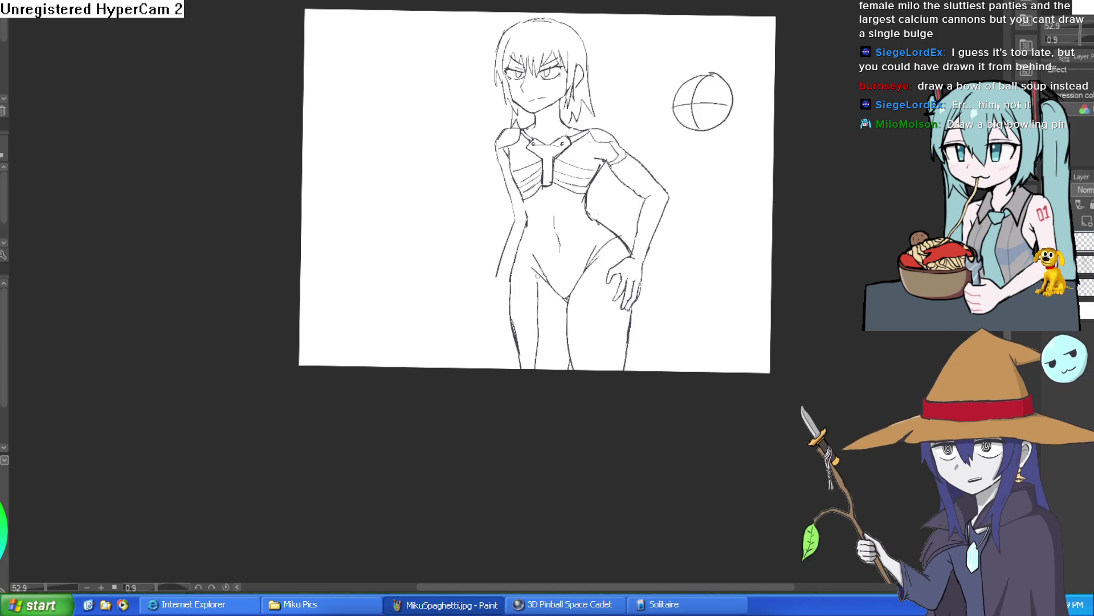
{"action": "key", "text": "ctrl+z"}
{"action": "left_click_drag", "start_coordinate": [405, 178], "coordinate": [391, 223]}
{"action": "left_click_drag", "start_coordinate": [445, 296], "coordinate": [448, 251]}
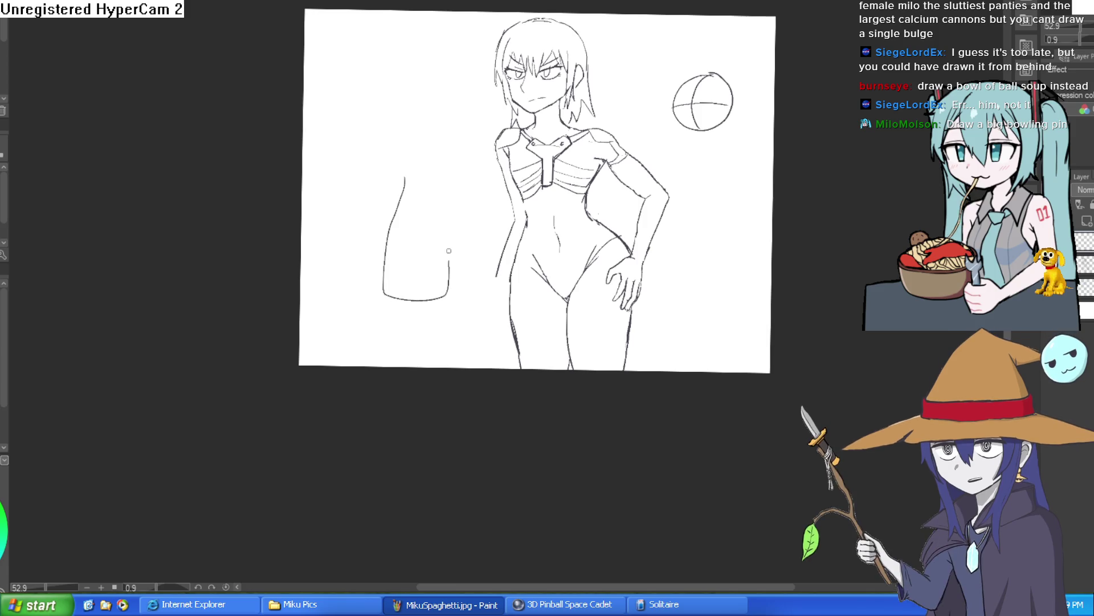
{"action": "left_click_drag", "start_coordinate": [410, 121], "coordinate": [405, 180]}
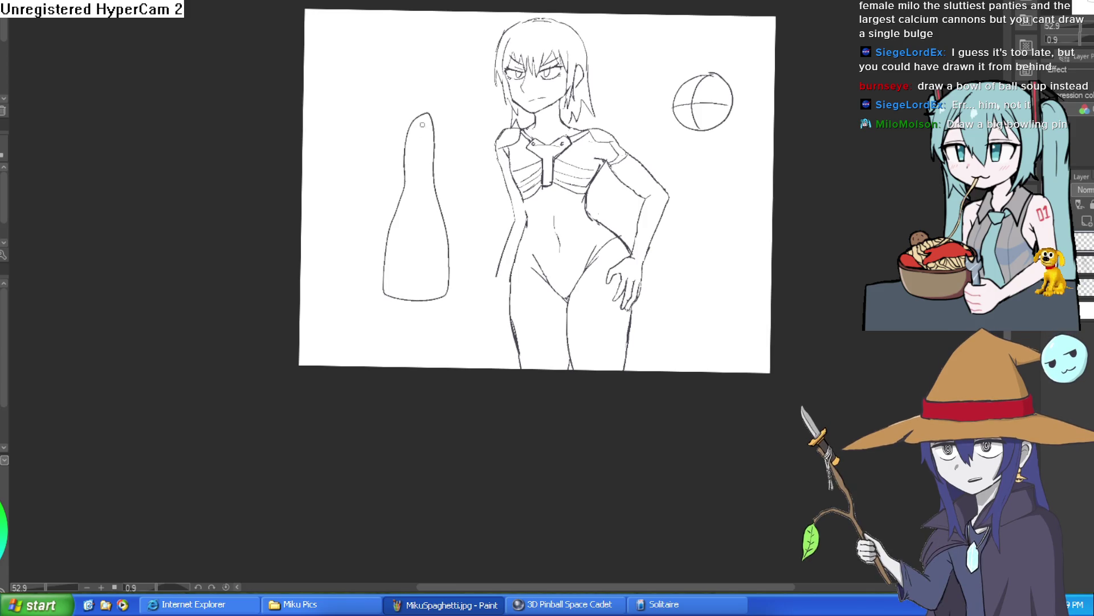
{"action": "mouse_move", "coordinate": [405, 227]}
{"action": "left_mouse_down"}
{"action": "mouse_move", "coordinate": [443, 237]}
{"action": "mouse_move", "coordinate": [511, 225]}
{"action": "left_mouse_up"}
{"action": "key", "text": "Delete"}
{"action": "mouse_move", "coordinate": [432, 142]}
{"action": "left_mouse_down"}
{"action": "mouse_move", "coordinate": [431, 262]}
{"action": "mouse_move", "coordinate": [484, 270]}
{"action": "left_mouse_up"}
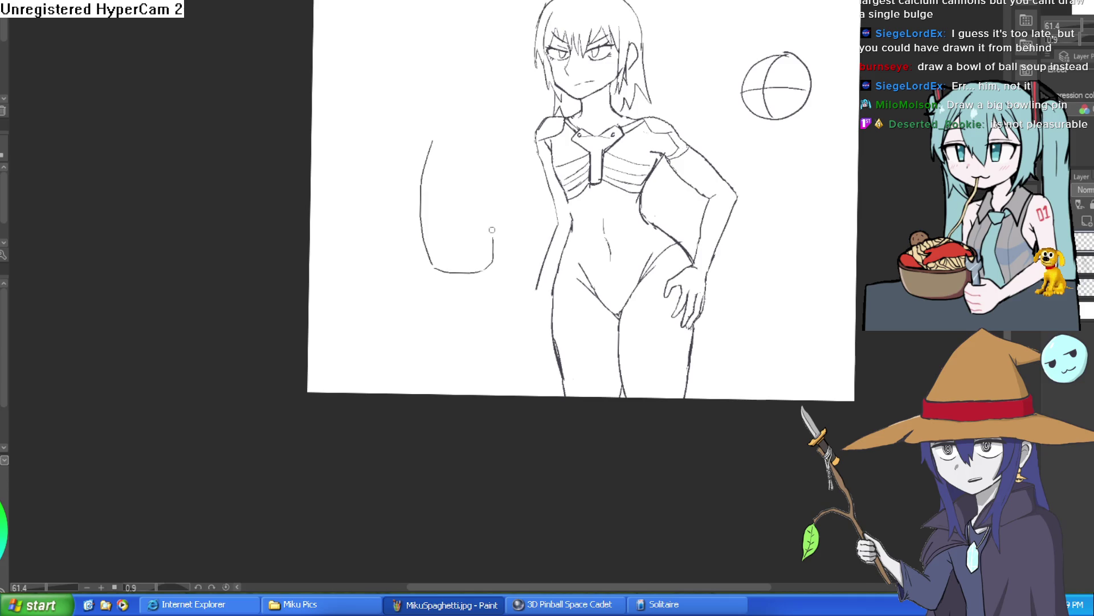
{"action": "key", "text": "ctrl+z"}
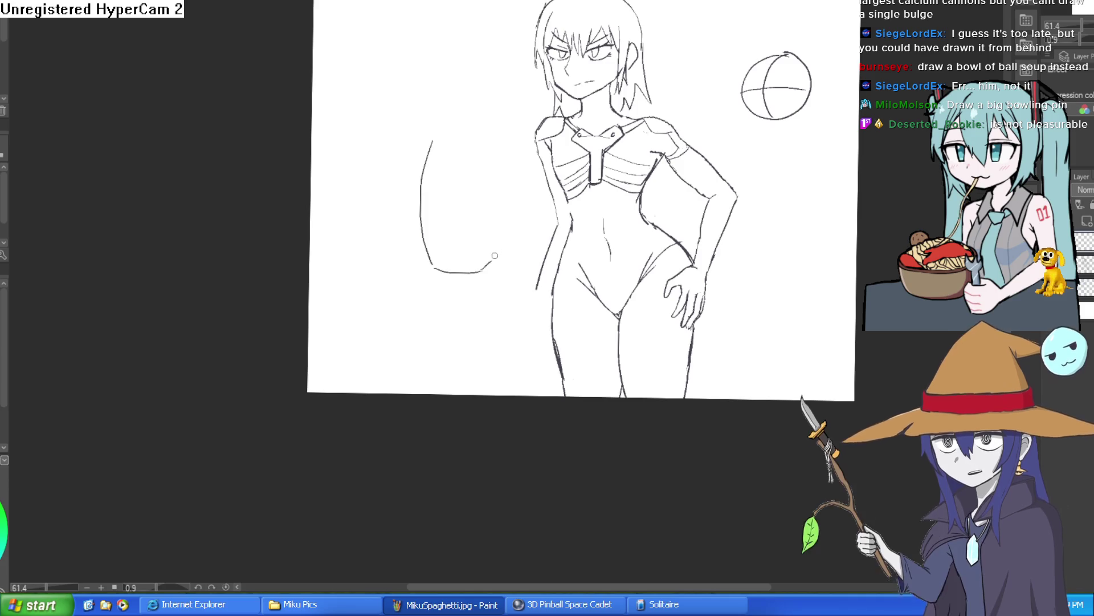
{"action": "mouse_move", "coordinate": [466, 117]}
{"action": "left_mouse_down"}
{"action": "mouse_move", "coordinate": [437, 50]}
{"action": "mouse_move", "coordinate": [430, 147]}
{"action": "left_mouse_up"}
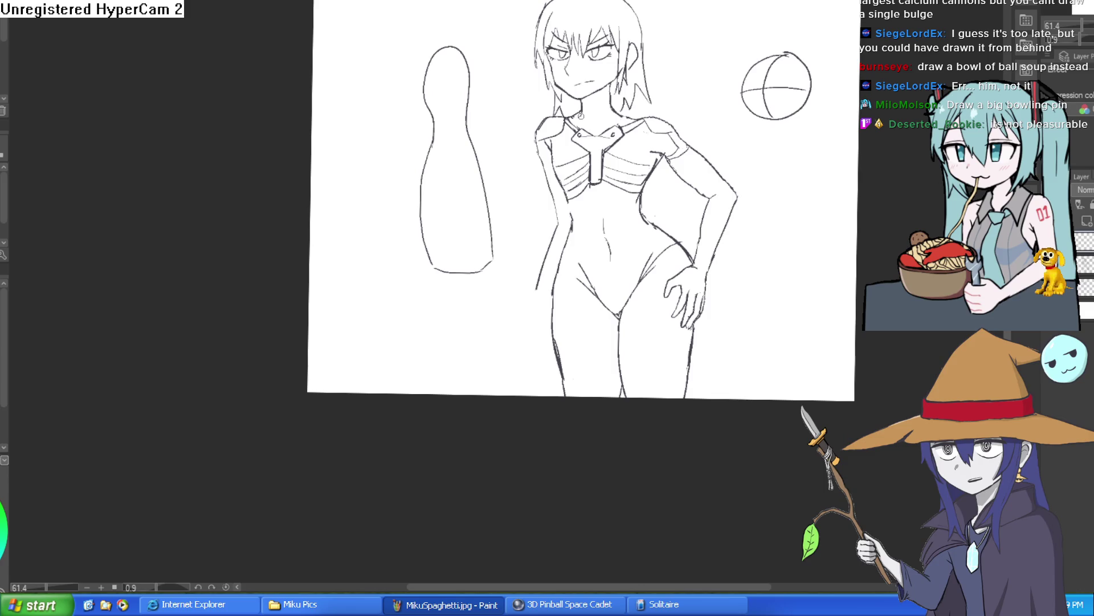
{"action": "key", "text": "ctrl+z"}
{"action": "key", "text": "ctrl+z"}
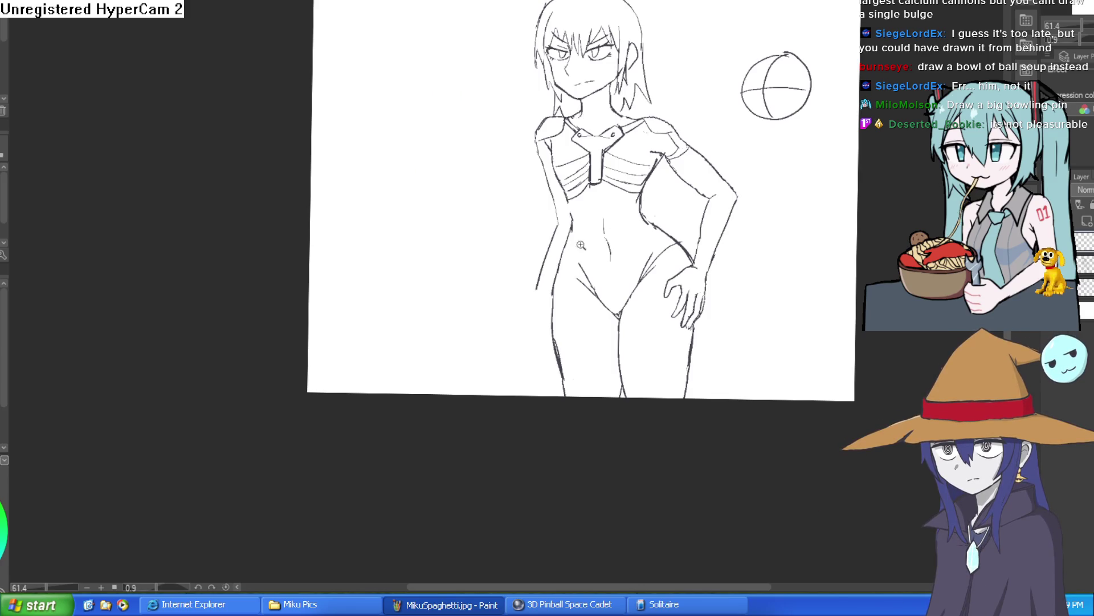
Step: Erase the rough left waist line and redraw the left waist and shoulder outlines
{"action": "left_click", "coordinate": [581, 244]}
{"action": "left_click_drag", "start_coordinate": [527, 202], "coordinate": [519, 284]}
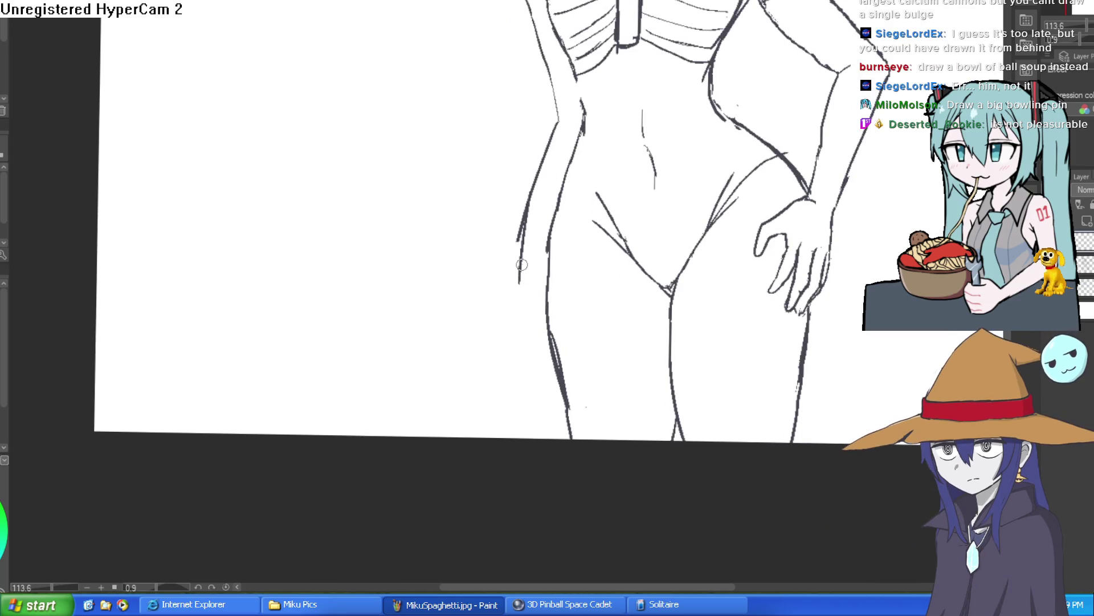
{"action": "key", "text": "ctrl+z"}
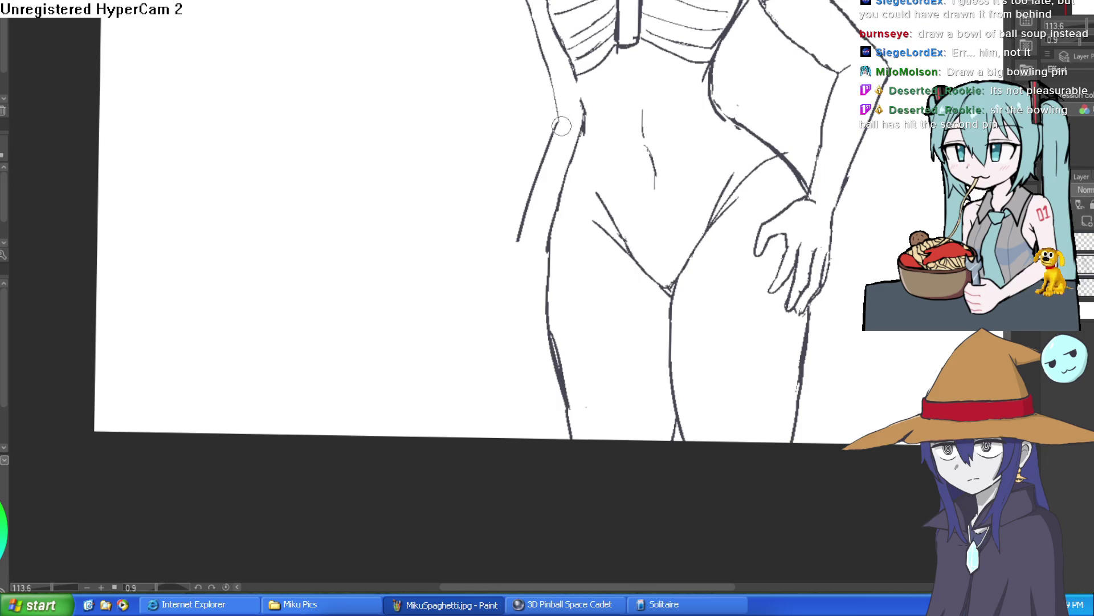
{"action": "left_click_drag", "start_coordinate": [561, 117], "coordinate": [518, 186]}
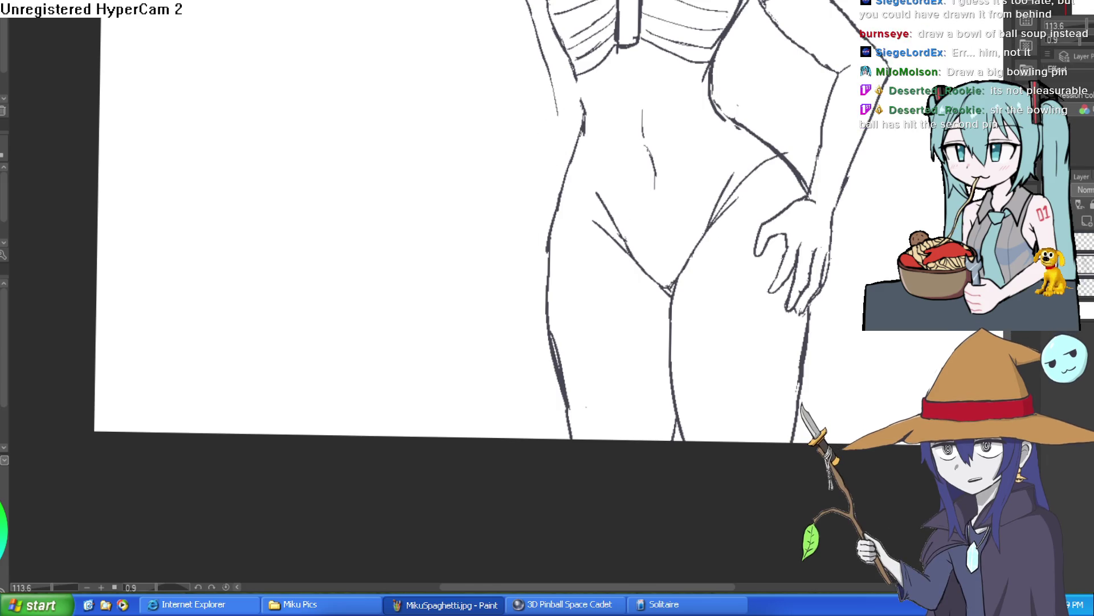
{"action": "mouse_move", "coordinate": [582, 112]}
{"action": "left_mouse_down"}
{"action": "mouse_move", "coordinate": [562, 206]}
{"action": "mouse_move", "coordinate": [637, 209]}
{"action": "left_mouse_up"}
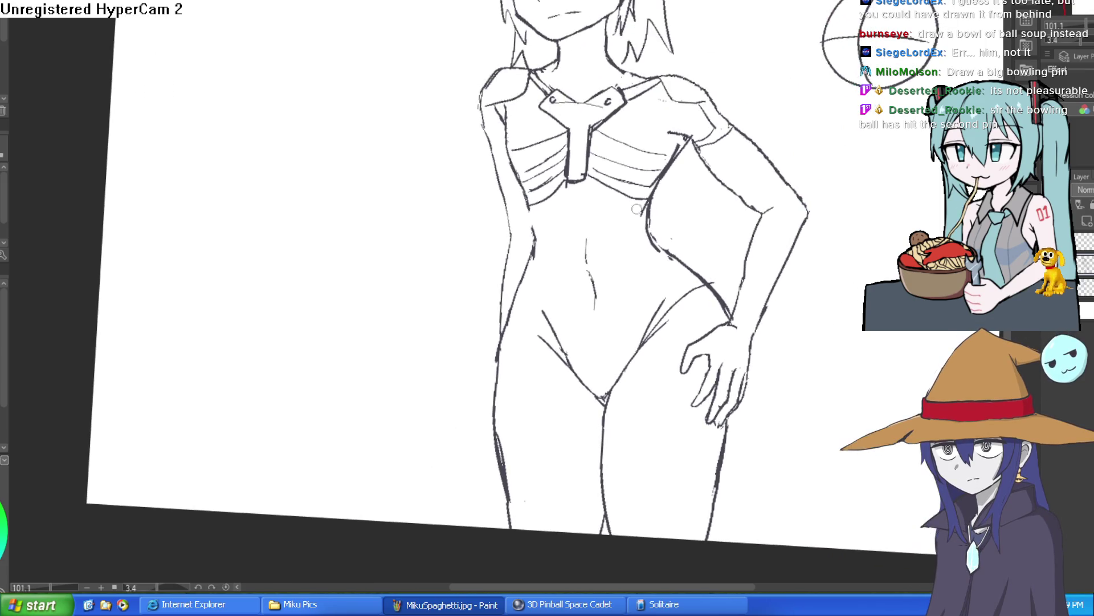
{"action": "mouse_move", "coordinate": [506, 73]}
{"action": "left_mouse_down"}
{"action": "mouse_move", "coordinate": [482, 107]}
{"action": "mouse_move", "coordinate": [511, 232]}
{"action": "mouse_move", "coordinate": [502, 323]}
{"action": "left_mouse_up"}
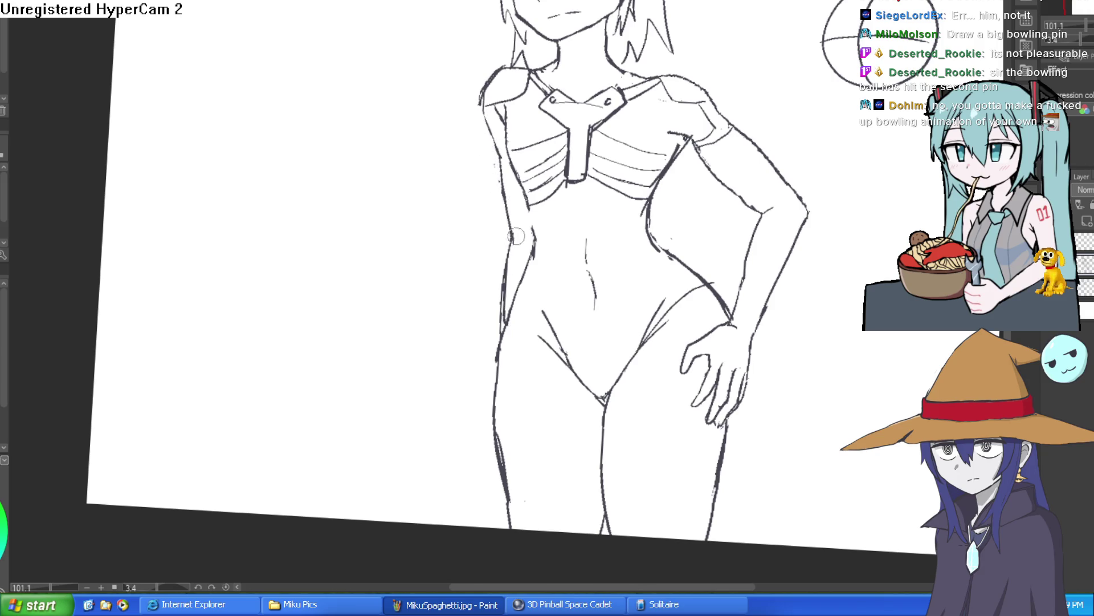
{"action": "scroll", "coordinate": [567, 231], "scroll_direction": "down", "scroll_amount": 3}
{"action": "mouse_move", "coordinate": [820, 223]}
{"action": "left_mouse_down"}
{"action": "mouse_move", "coordinate": [785, 227]}
{"action": "mouse_move", "coordinate": [763, 197]}
{"action": "left_mouse_up"}
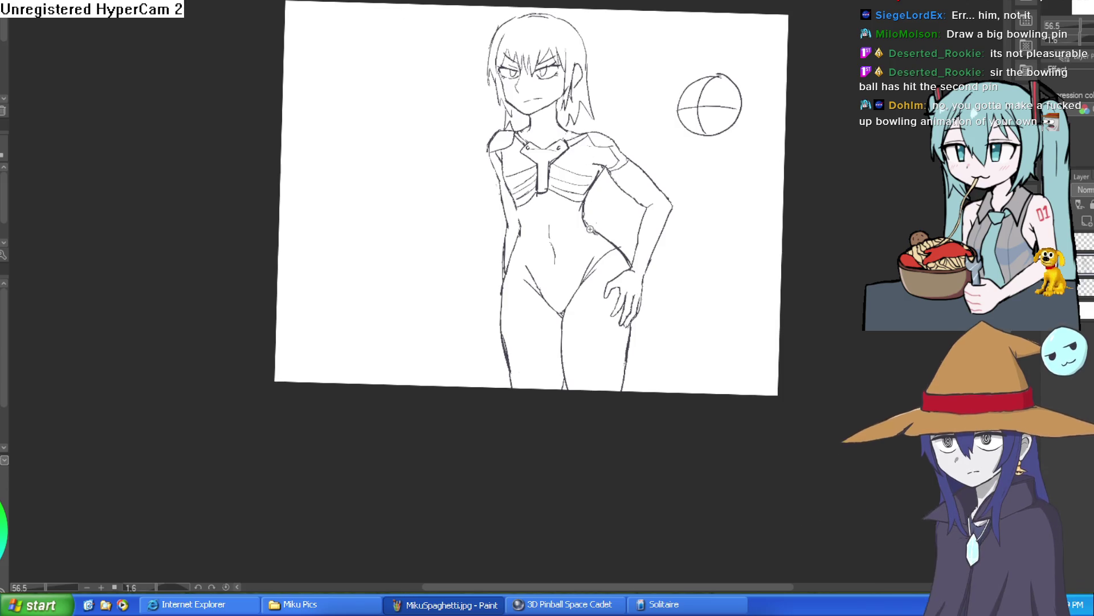
Step: Draw matching angled armor plate outlines on both hips, then recenter the view
{"action": "scroll", "coordinate": [594, 226], "scroll_direction": "up", "scroll_amount": 3}
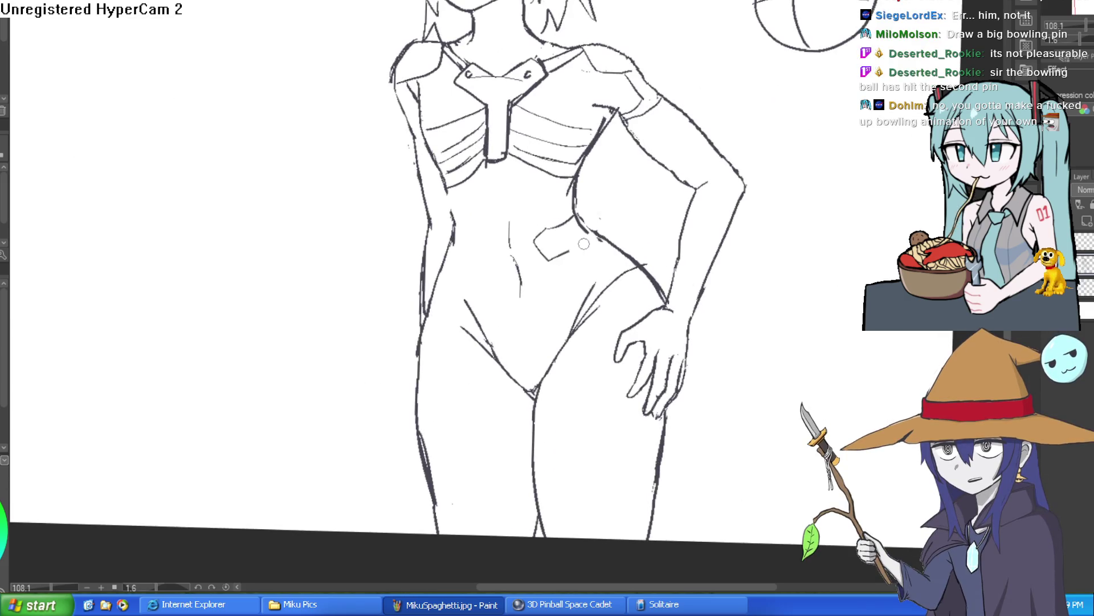
{"action": "mouse_move", "coordinate": [574, 223]}
{"action": "left_mouse_down"}
{"action": "mouse_move", "coordinate": [540, 246]}
{"action": "mouse_move", "coordinate": [591, 227]}
{"action": "left_mouse_up"}
{"action": "left_click_drag", "start_coordinate": [455, 231], "coordinate": [484, 239]}
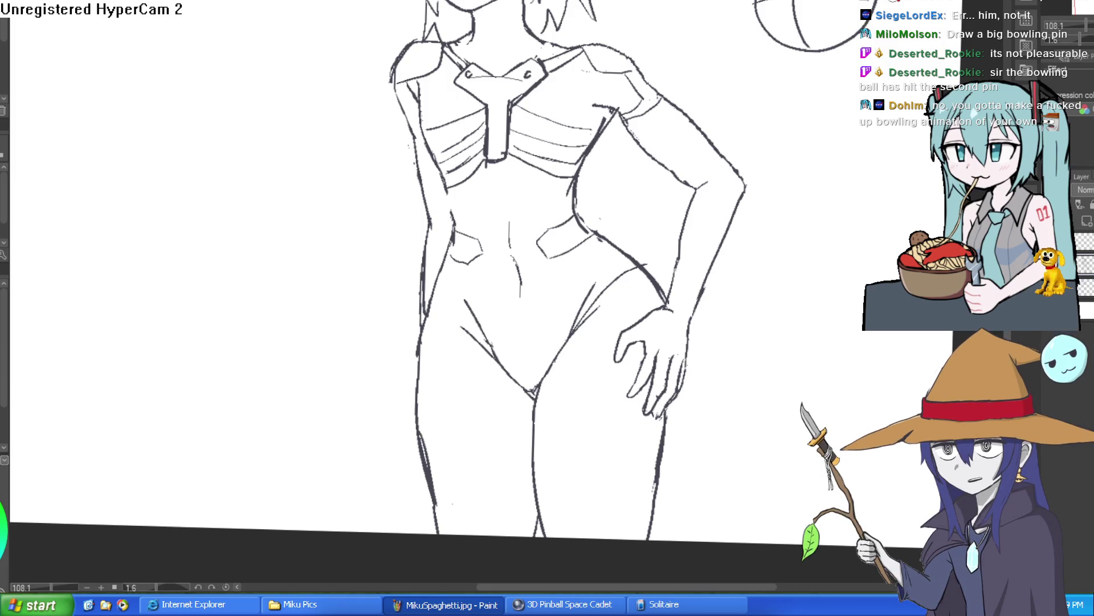
{"action": "scroll", "coordinate": [772, 268], "scroll_direction": "down", "scroll_amount": 3}
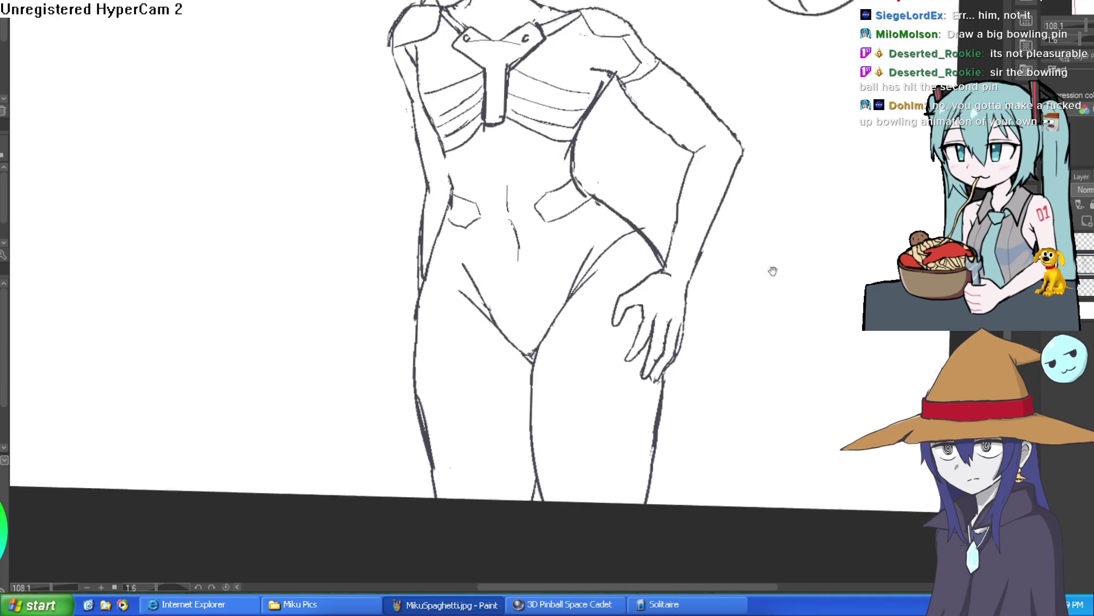
{"action": "left_click_drag", "start_coordinate": [749, 240], "coordinate": [752, 239]}
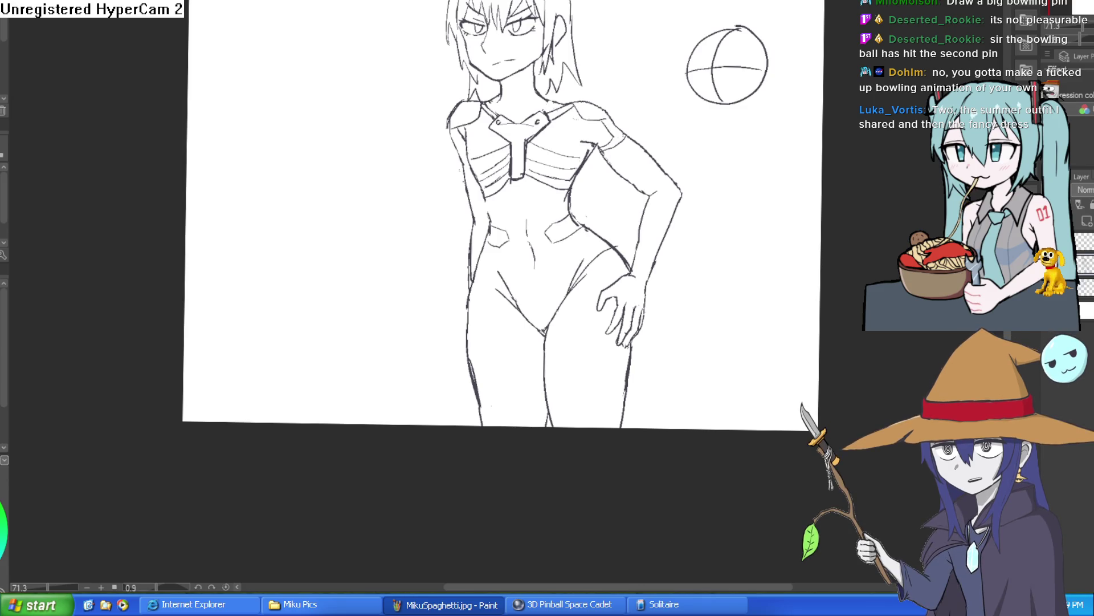
{"action": "left_click_drag", "start_coordinate": [708, 144], "coordinate": [661, 171]}
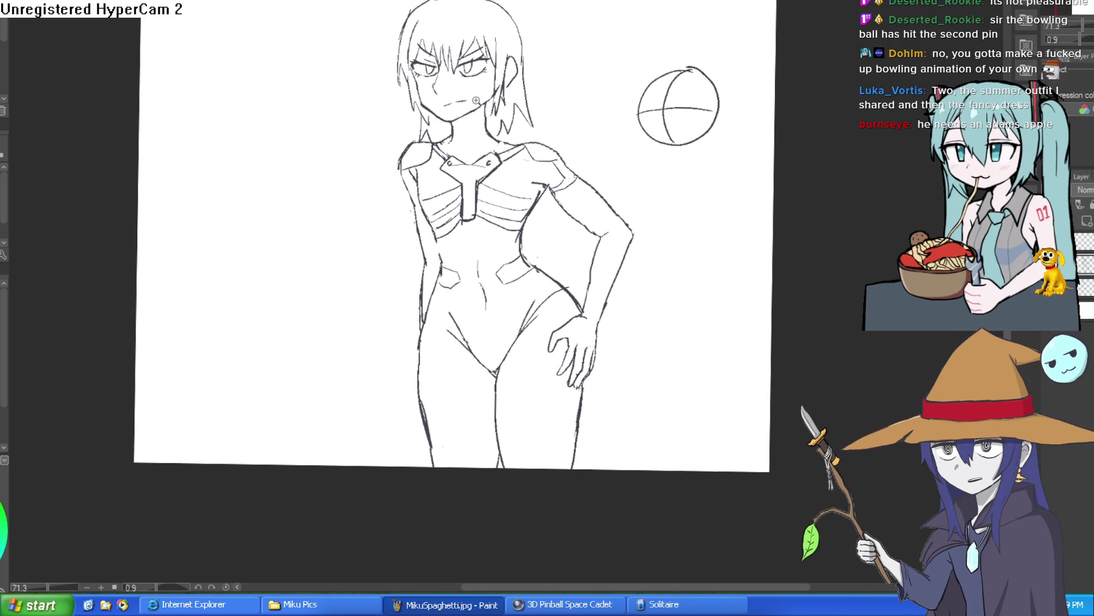
{"action": "scroll", "coordinate": [476, 100], "scroll_direction": "up", "scroll_amount": 4}
{"action": "key", "text": "ctrl+z"}
{"action": "left_click_drag", "start_coordinate": [551, 66], "coordinate": [498, 256]}
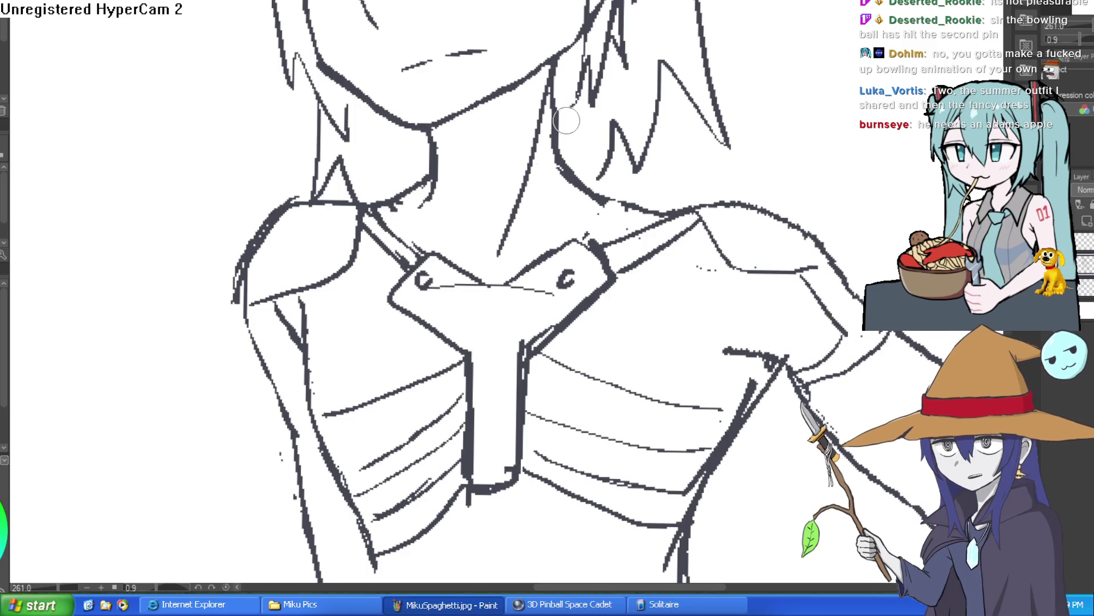
{"action": "left_click_drag", "start_coordinate": [562, 50], "coordinate": [501, 250]}
{"action": "mouse_move", "coordinate": [464, 113]}
{"action": "left_mouse_down"}
{"action": "mouse_move", "coordinate": [459, 161]}
{"action": "mouse_move", "coordinate": [473, 197]}
{"action": "left_mouse_up"}
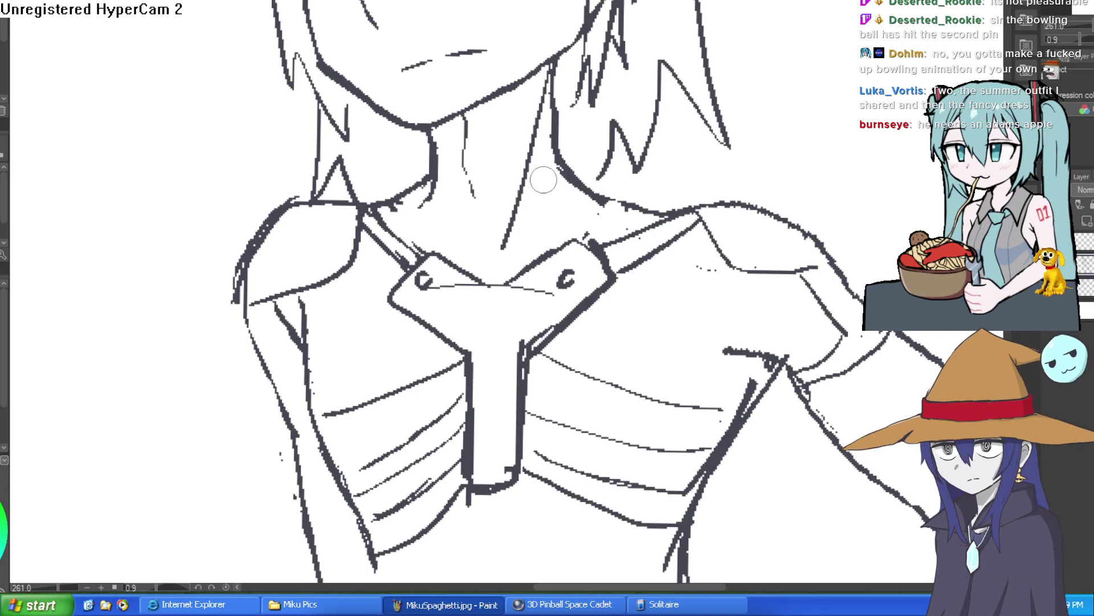
{"action": "mouse_move", "coordinate": [655, 208]}
{"action": "left_mouse_down"}
{"action": "mouse_move", "coordinate": [511, 255]}
{"action": "mouse_move", "coordinate": [505, 273]}
{"action": "mouse_move", "coordinate": [399, 219]}
{"action": "left_mouse_up"}
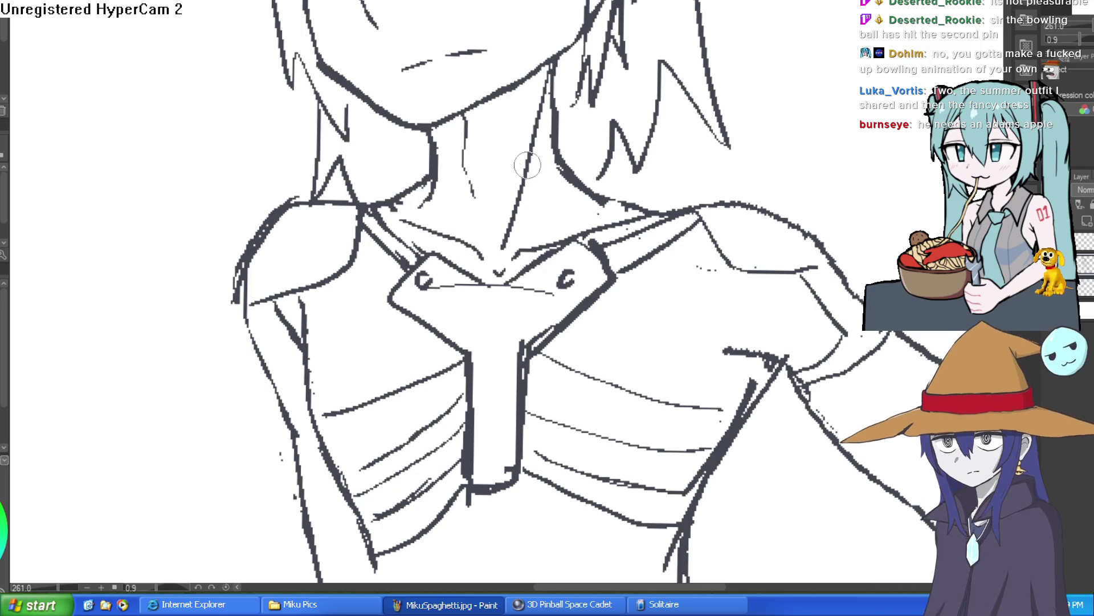
{"action": "scroll", "coordinate": [633, 151], "scroll_direction": "down", "scroll_amount": 5}
{"action": "scroll", "coordinate": [627, 72], "scroll_direction": "up", "scroll_amount": 6}
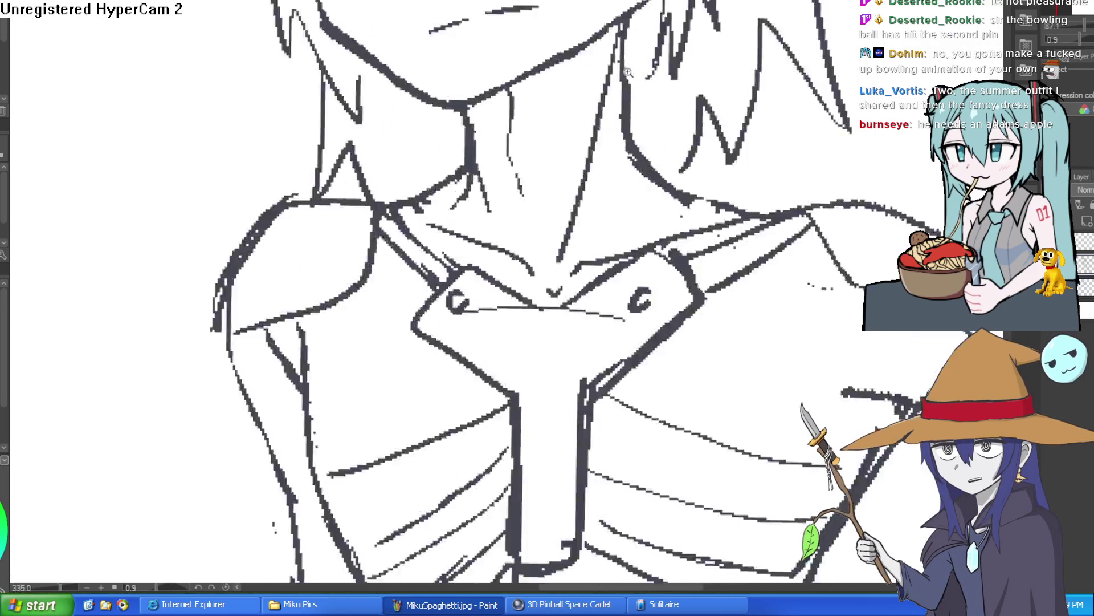
{"action": "scroll", "coordinate": [627, 73], "scroll_direction": "up", "scroll_amount": 1}
{"action": "mouse_move", "coordinate": [633, 12]}
{"action": "left_mouse_down"}
{"action": "mouse_move", "coordinate": [647, 103]}
{"action": "mouse_move", "coordinate": [717, 199]}
{"action": "left_mouse_up"}
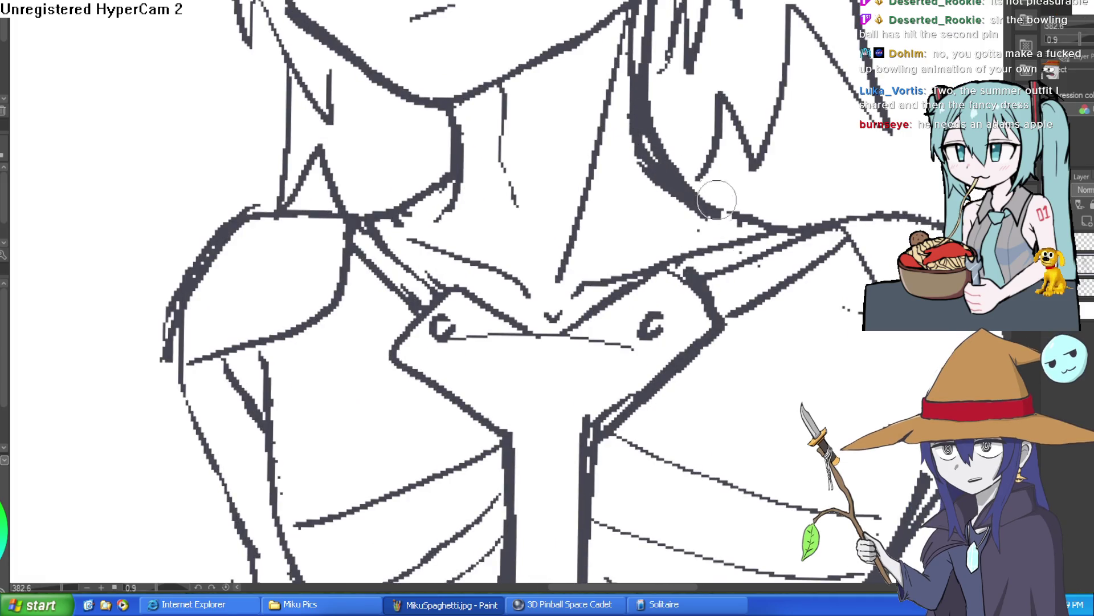
{"action": "key", "text": "ctrl+z"}
{"action": "key", "text": "ctrl+z"}
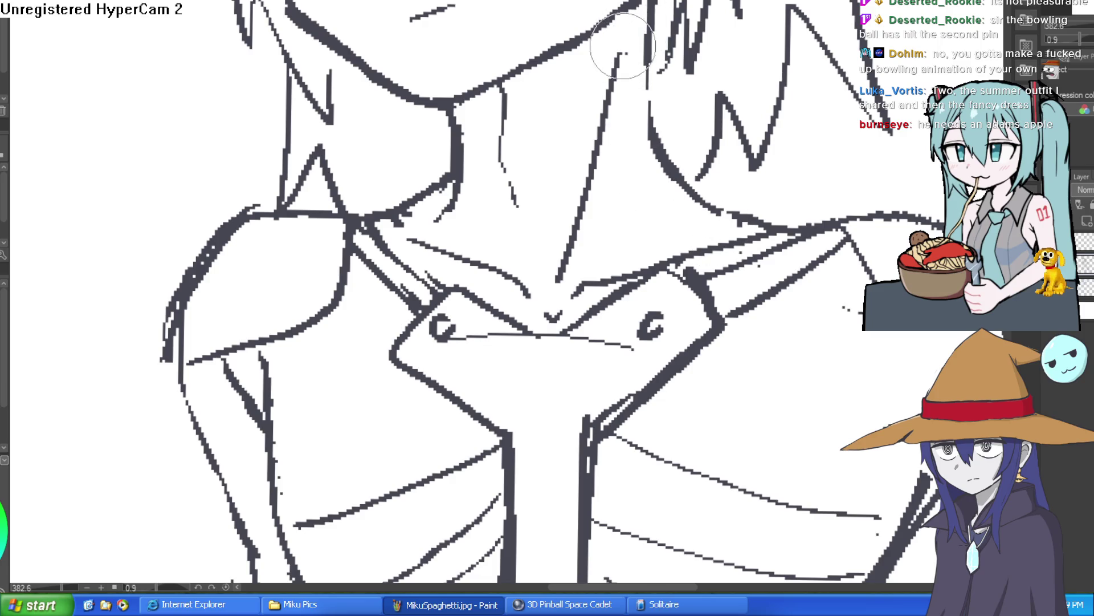
{"action": "scroll", "coordinate": [731, 128], "scroll_direction": "down", "scroll_amount": 6}
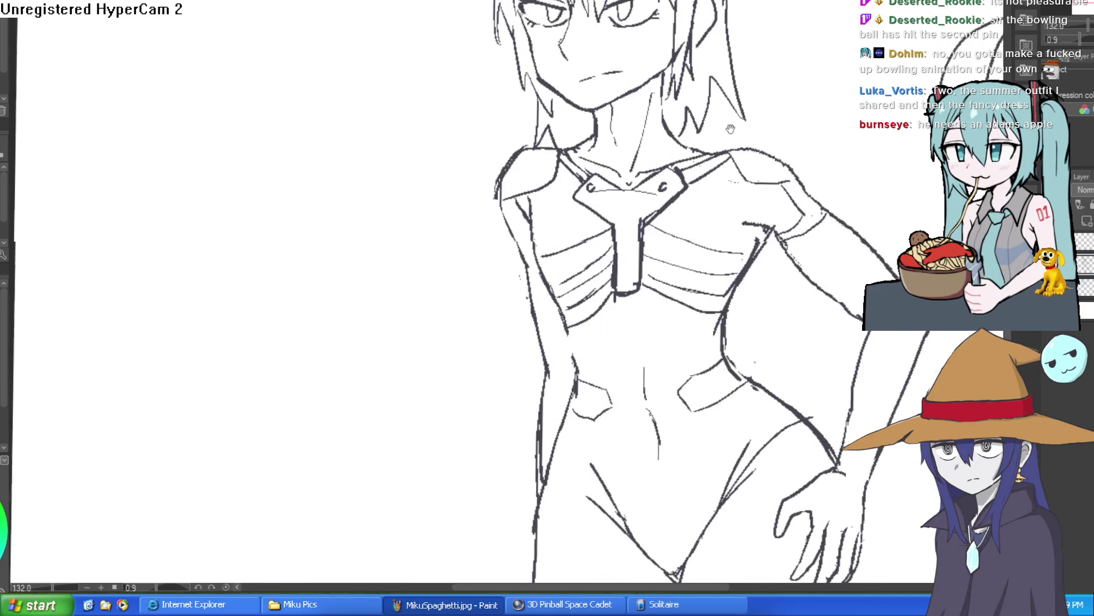
{"action": "scroll", "coordinate": [730, 129], "scroll_direction": "down", "scroll_amount": 3}
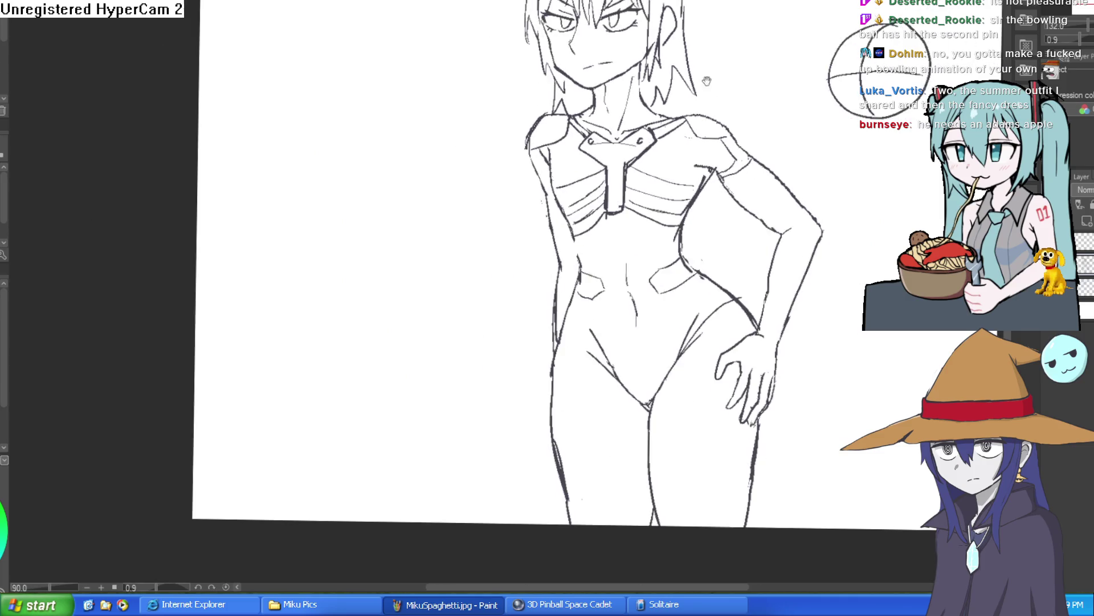
{"action": "left_click_drag", "start_coordinate": [676, 66], "coordinate": [716, 92]}
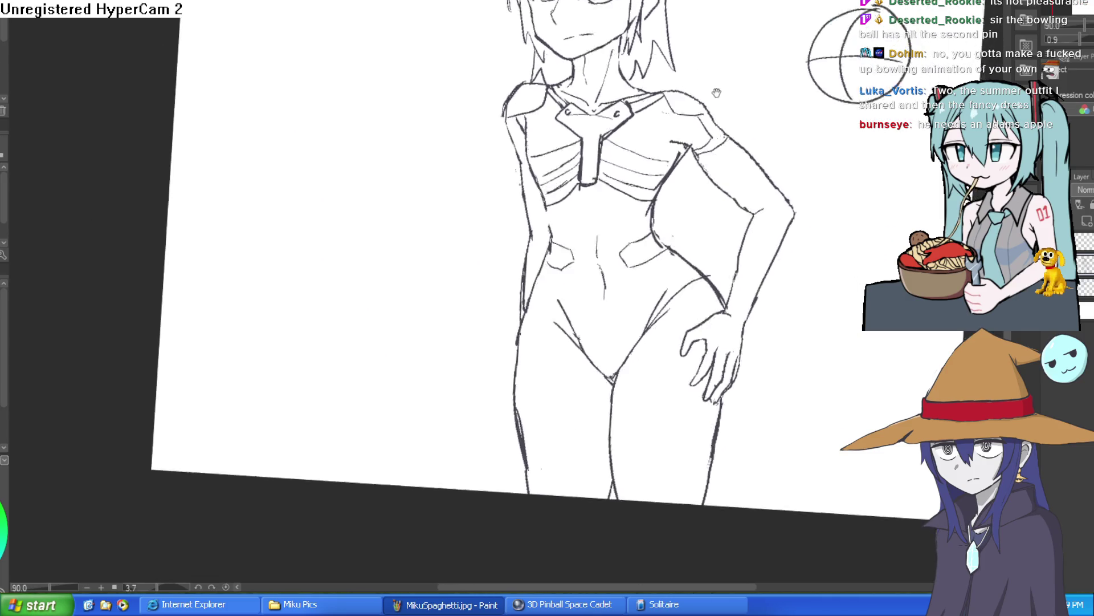
{"action": "scroll", "coordinate": [717, 92], "scroll_direction": "down", "scroll_amount": 1}
{"action": "scroll", "coordinate": [536, 106], "scroll_direction": "up", "scroll_amount": 8}
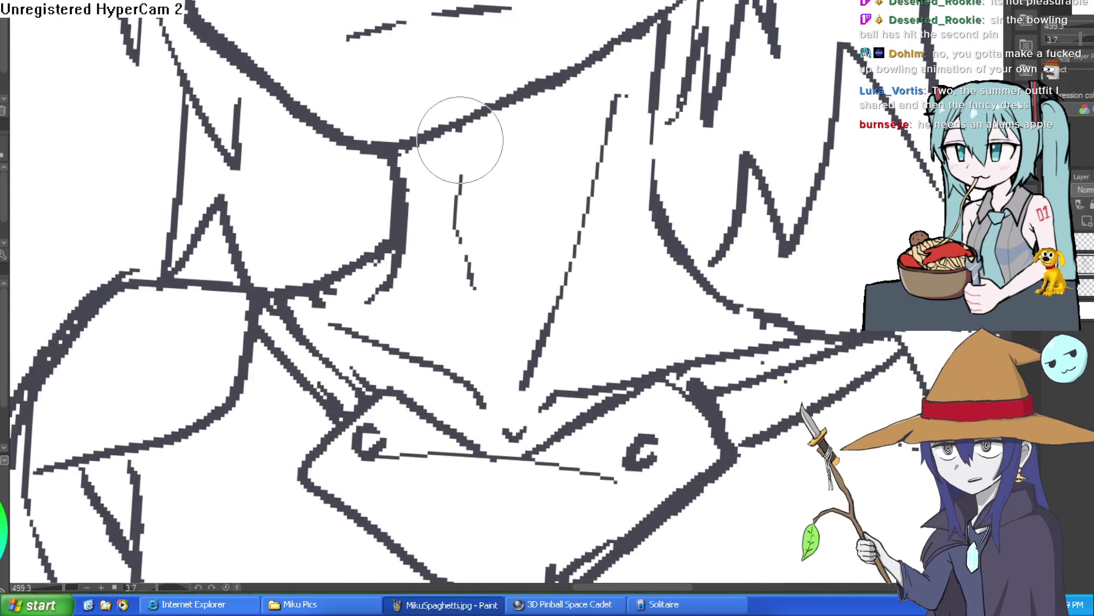
{"action": "scroll", "coordinate": [452, 183], "scroll_direction": "down", "scroll_amount": 6}
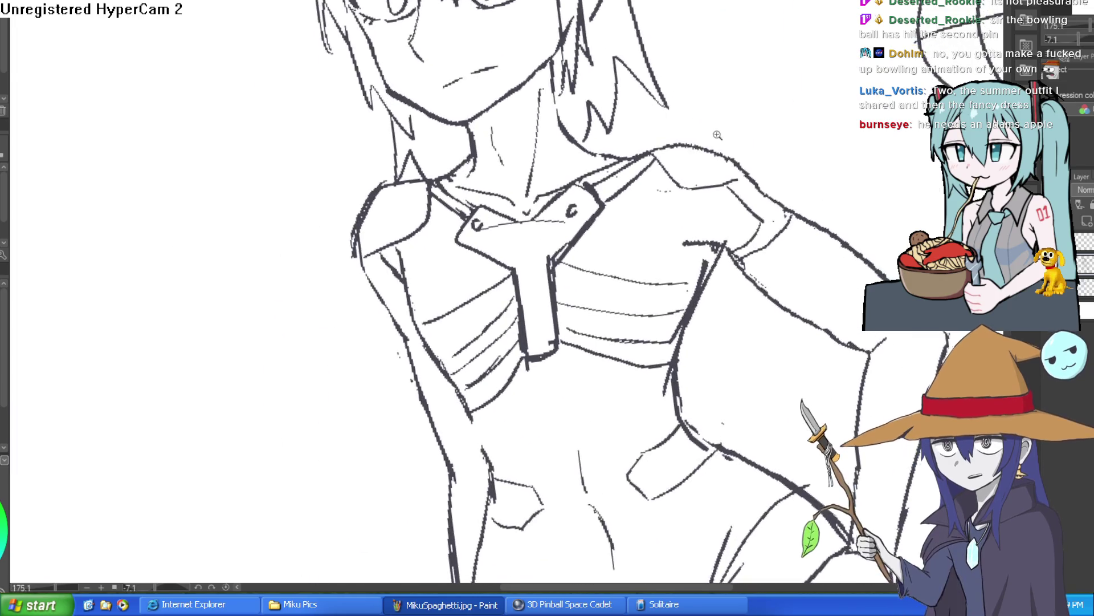
{"action": "scroll", "coordinate": [718, 135], "scroll_direction": "down", "scroll_amount": 3}
{"action": "left_click_drag", "start_coordinate": [717, 135], "coordinate": [576, 126]}
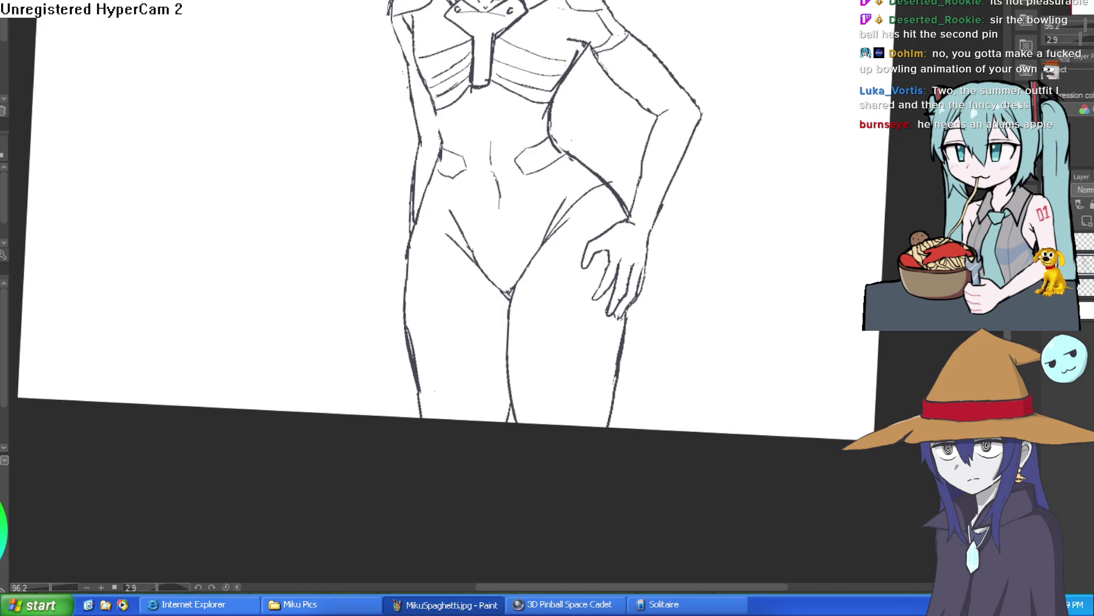
{"action": "scroll", "coordinate": [587, 196], "scroll_direction": "up", "scroll_amount": 4}
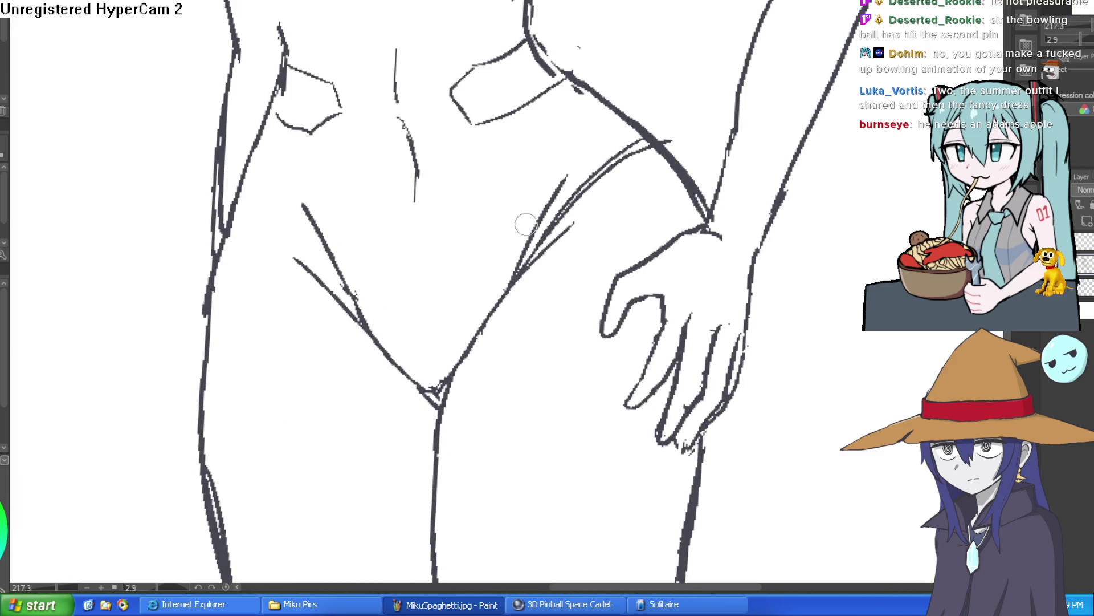
{"action": "left_click_drag", "start_coordinate": [245, 182], "coordinate": [308, 250]}
{"action": "mouse_move", "coordinate": [381, 276]}
{"action": "left_mouse_down"}
{"action": "mouse_move", "coordinate": [383, 345]}
{"action": "mouse_move", "coordinate": [384, 161]}
{"action": "left_mouse_up"}
{"action": "scroll", "coordinate": [384, 162], "scroll_direction": "down", "scroll_amount": 3}
{"action": "mouse_move", "coordinate": [309, 64]}
{"action": "left_mouse_down"}
{"action": "mouse_move", "coordinate": [302, 136]}
{"action": "mouse_move", "coordinate": [319, 328]}
{"action": "left_mouse_up"}
{"action": "left_click_drag", "start_coordinate": [474, 186], "coordinate": [435, 154]}
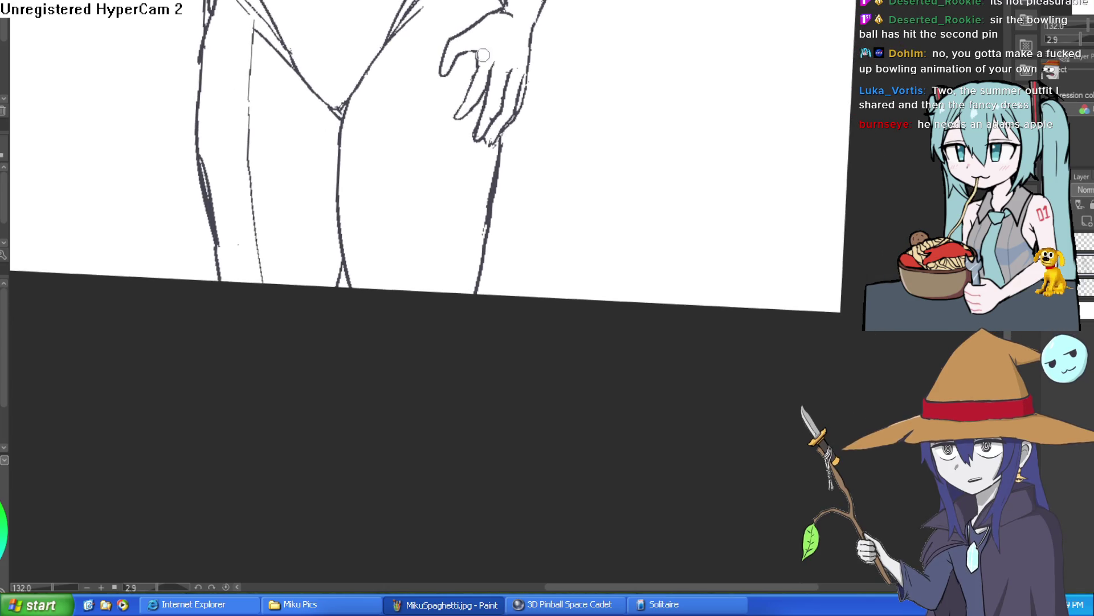
{"action": "left_click_drag", "start_coordinate": [425, 4], "coordinate": [415, 310]}
{"action": "left_click_drag", "start_coordinate": [338, 209], "coordinate": [502, 200]}
{"action": "left_click_drag", "start_coordinate": [213, 212], "coordinate": [330, 217]}
{"action": "mouse_move", "coordinate": [488, 176]}
{"action": "left_mouse_down"}
{"action": "mouse_move", "coordinate": [566, 349]}
{"action": "mouse_move", "coordinate": [562, 311]}
{"action": "left_mouse_up"}
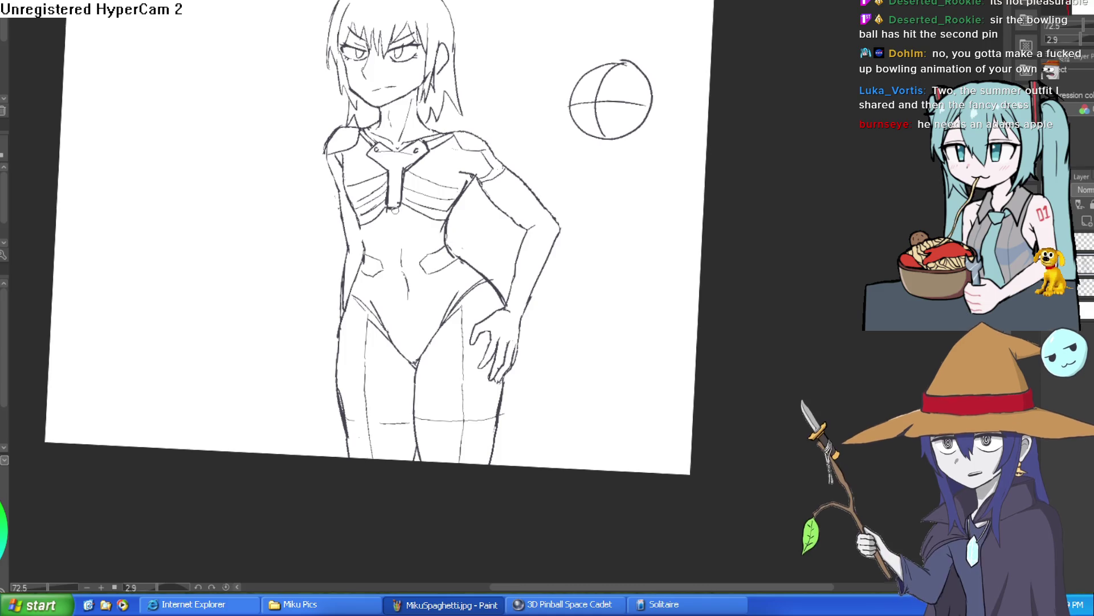
{"action": "left_click_drag", "start_coordinate": [416, 274], "coordinate": [422, 220]}
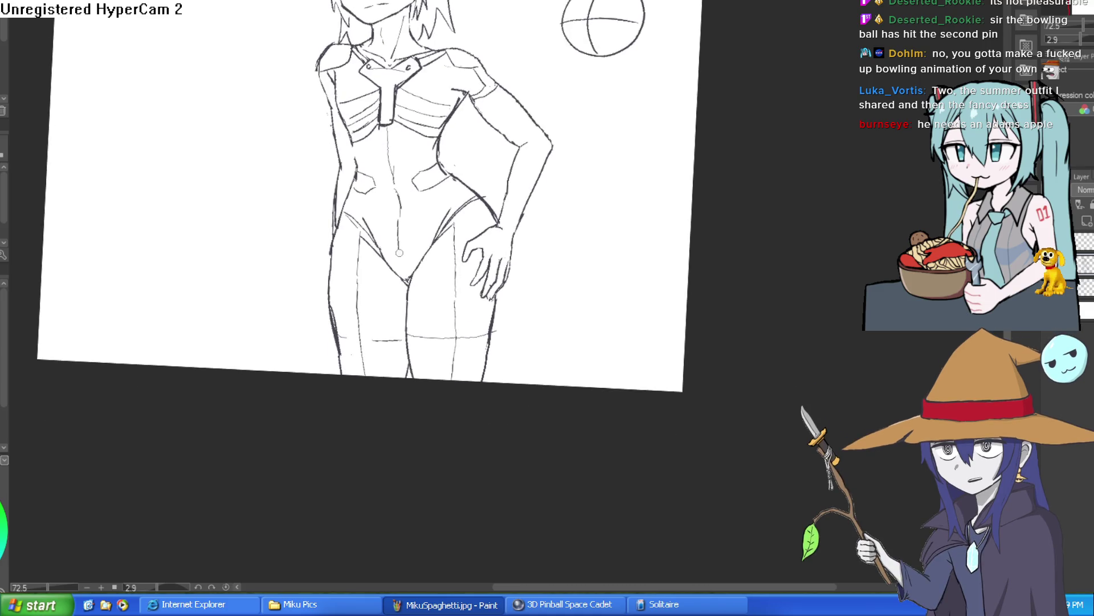
{"action": "left_click_drag", "start_coordinate": [508, 204], "coordinate": [507, 237]}
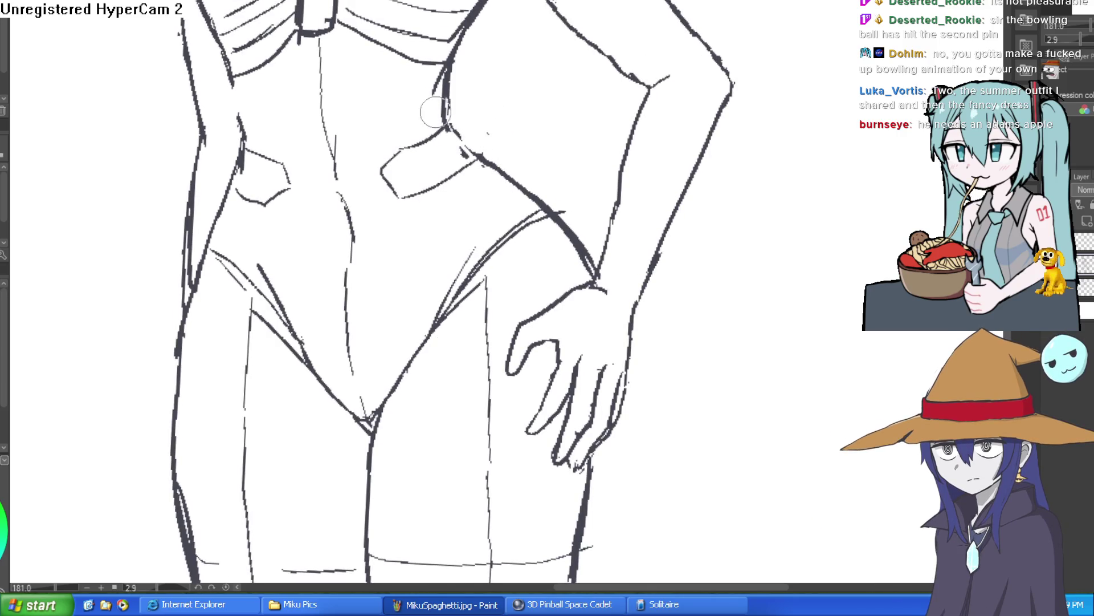
{"action": "scroll", "coordinate": [496, 85], "scroll_direction": "down", "scroll_amount": 5}
{"action": "mouse_move", "coordinate": [598, 164]}
{"action": "left_mouse_down"}
{"action": "mouse_move", "coordinate": [580, 218]}
{"action": "mouse_move", "coordinate": [580, 202]}
{"action": "left_mouse_up"}
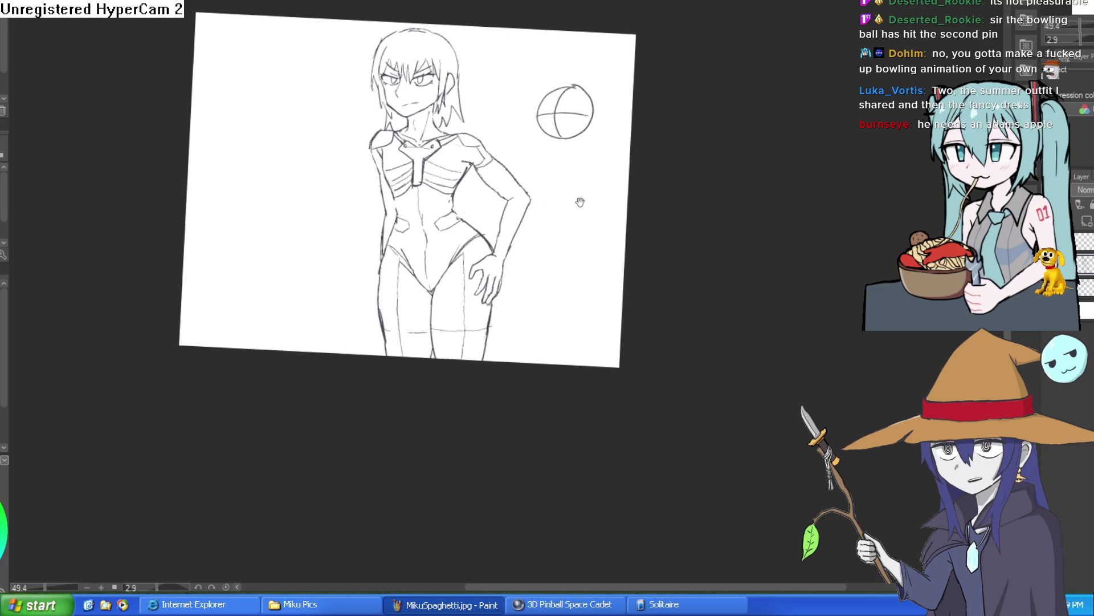
Step: Reset the canvas rotation to straight and zoom in to check the bodysuit sketch
{"action": "key", "text": "ctrl+@"}
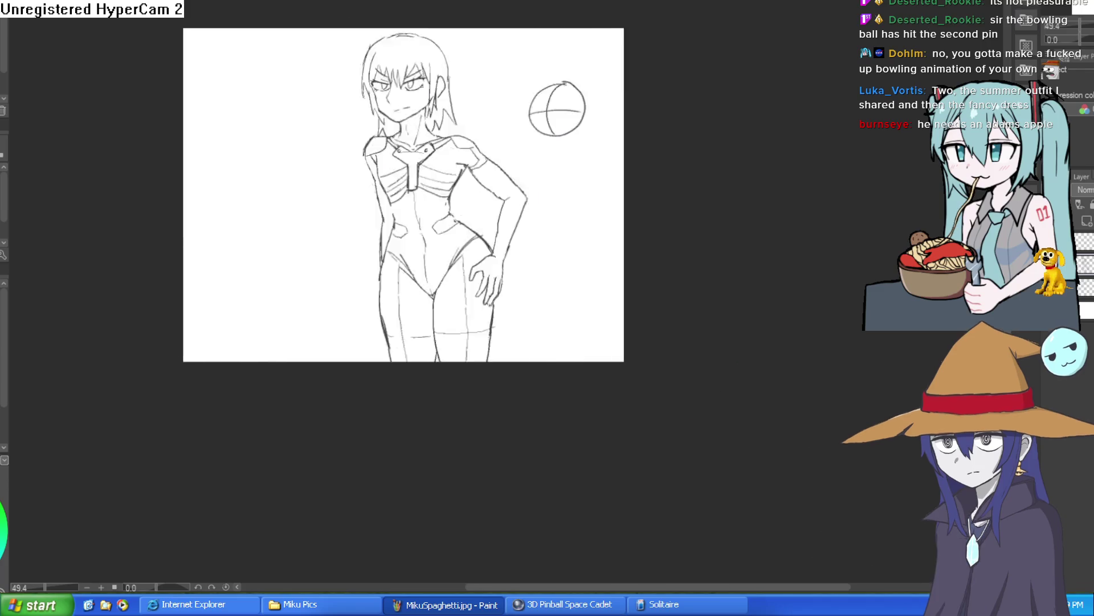
{"action": "scroll", "coordinate": [675, 311], "scroll_direction": "up", "scroll_amount": 5}
{"action": "scroll", "coordinate": [674, 288], "scroll_direction": "down", "scroll_amount": 3}
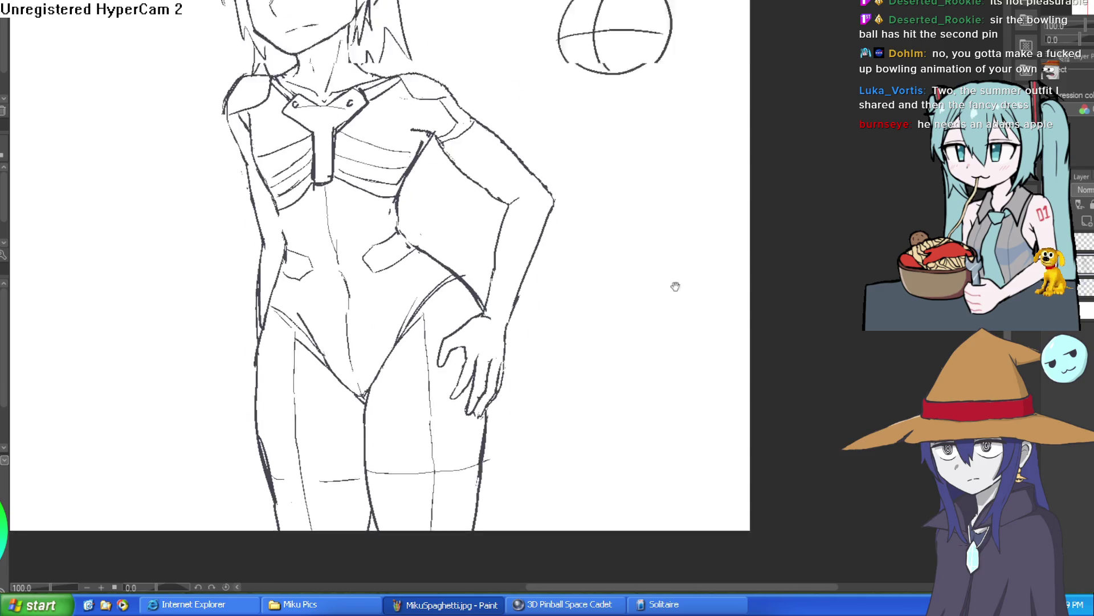
{"action": "scroll", "coordinate": [664, 312], "scroll_direction": "down", "scroll_amount": 1}
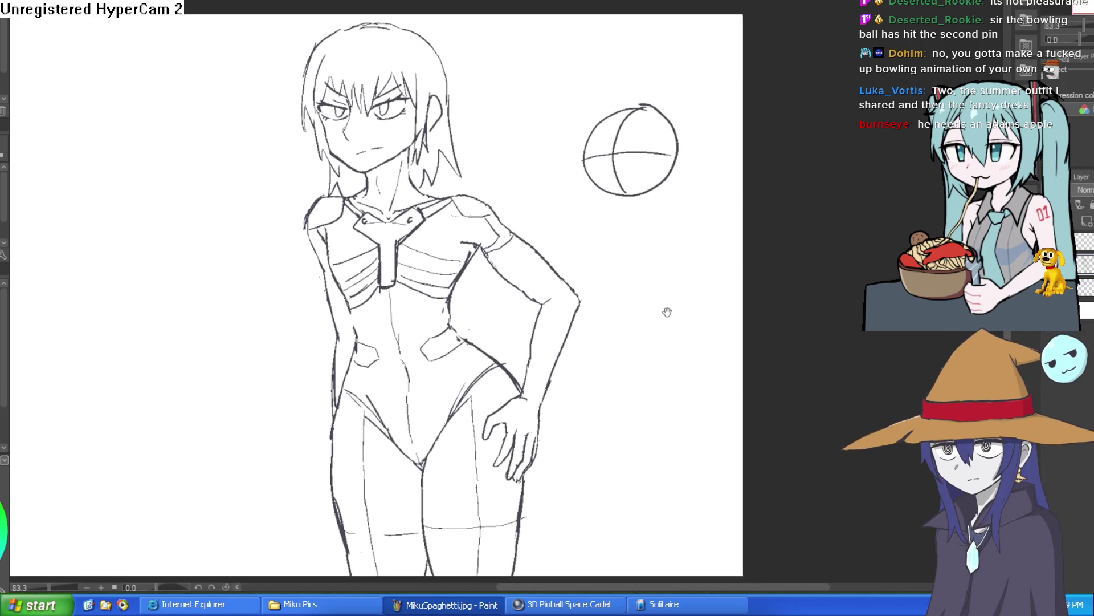
{"action": "scroll", "coordinate": [665, 313], "scroll_direction": "up", "scroll_amount": 1}
{"action": "scroll", "coordinate": [663, 312], "scroll_direction": "down", "scroll_amount": 2}
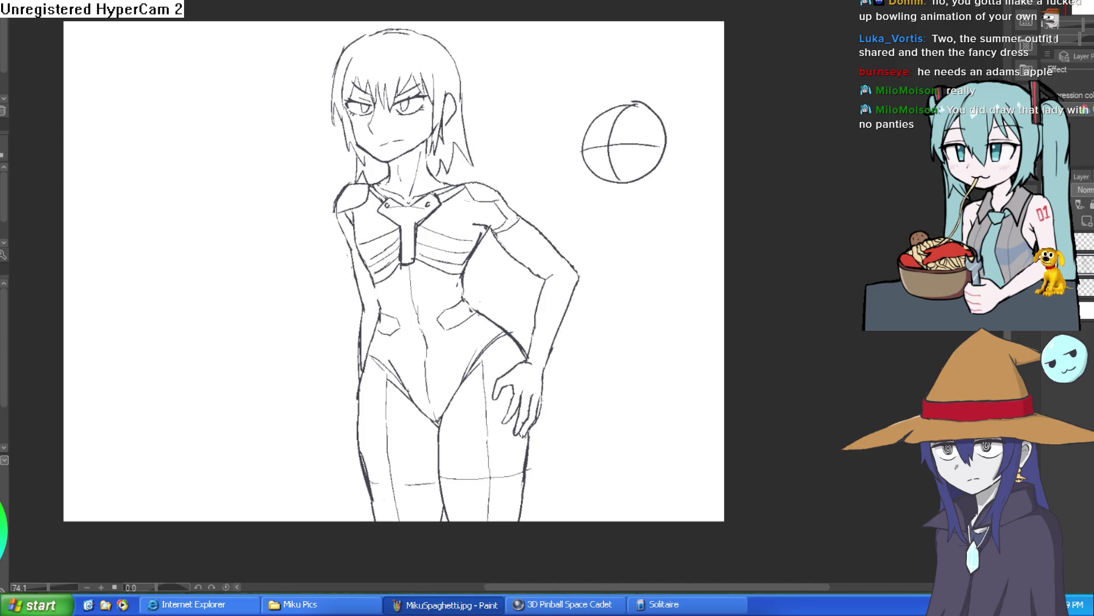
{"action": "scroll", "coordinate": [393, 271], "scroll_direction": "up", "scroll_amount": 3}
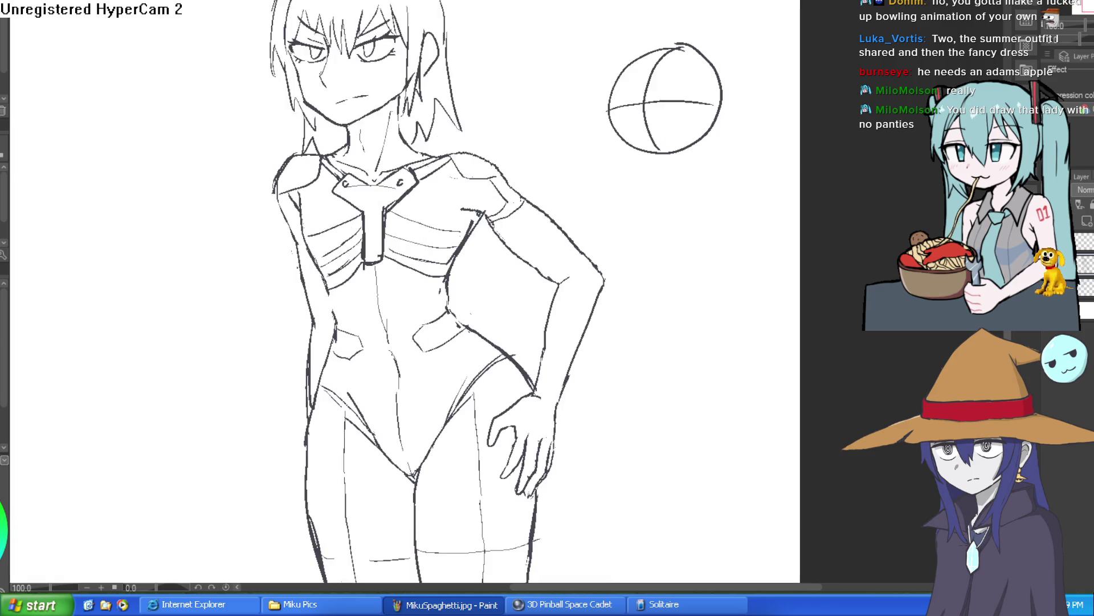
Step: Ink in the pupils of both eyes
{"action": "key", "text": "h"}
{"action": "key", "text": "h"}
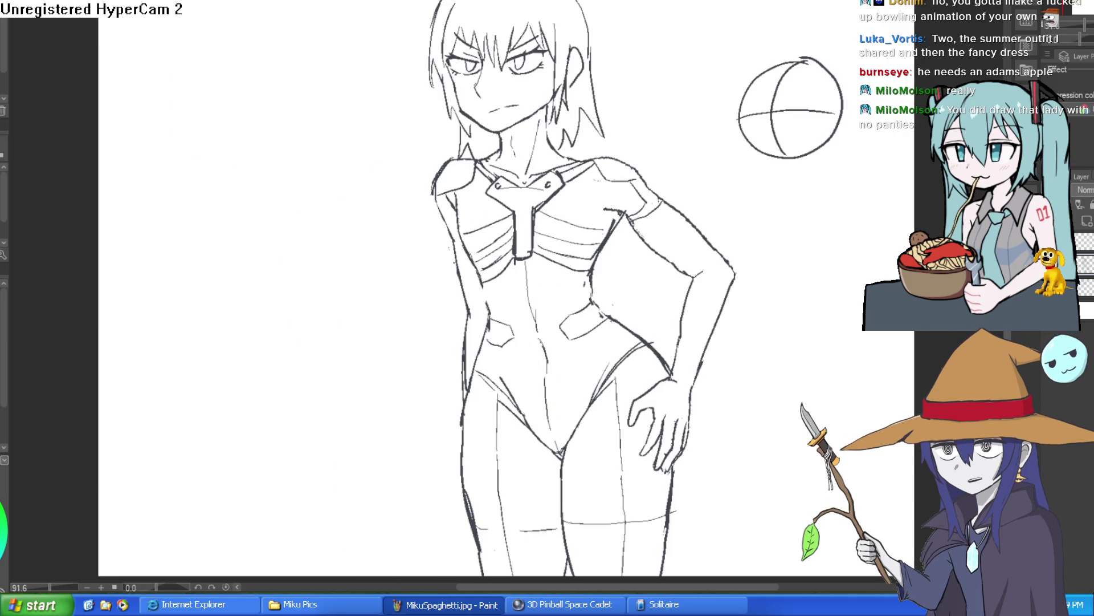
{"action": "key", "text": "h"}
{"action": "key", "text": "h"}
{"action": "scroll", "coordinate": [704, 211], "scroll_direction": "down", "scroll_amount": 1}
{"action": "scroll", "coordinate": [710, 243], "scroll_direction": "down", "scroll_amount": 2}
{"action": "scroll", "coordinate": [642, 184], "scroll_direction": "up", "scroll_amount": 4}
{"action": "scroll", "coordinate": [642, 184], "scroll_direction": "up", "scroll_amount": 2}
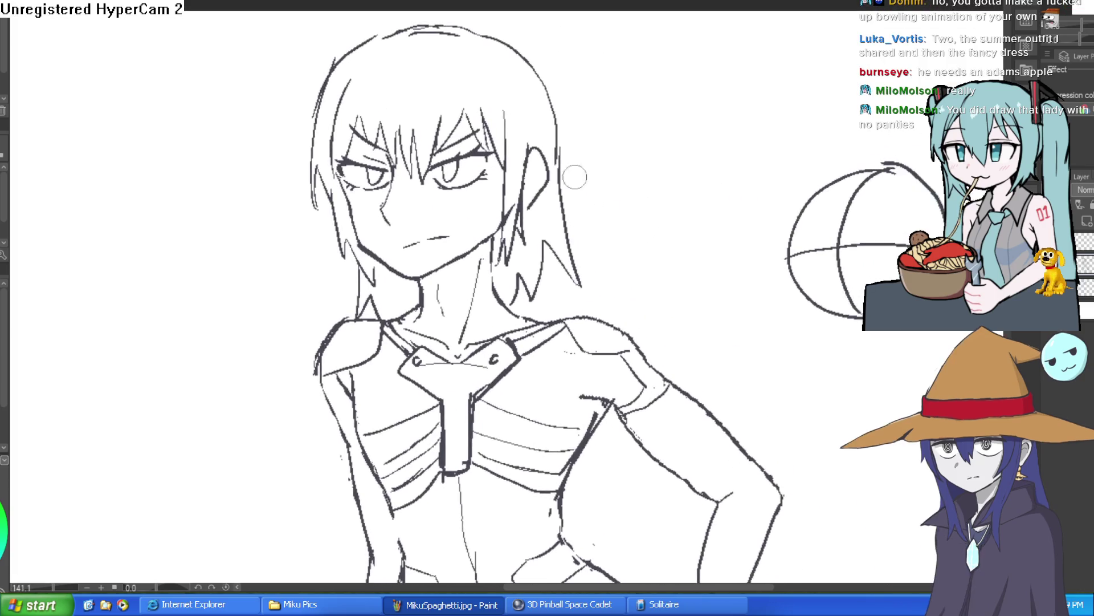
{"action": "scroll", "coordinate": [457, 164], "scroll_direction": "up", "scroll_amount": 4}
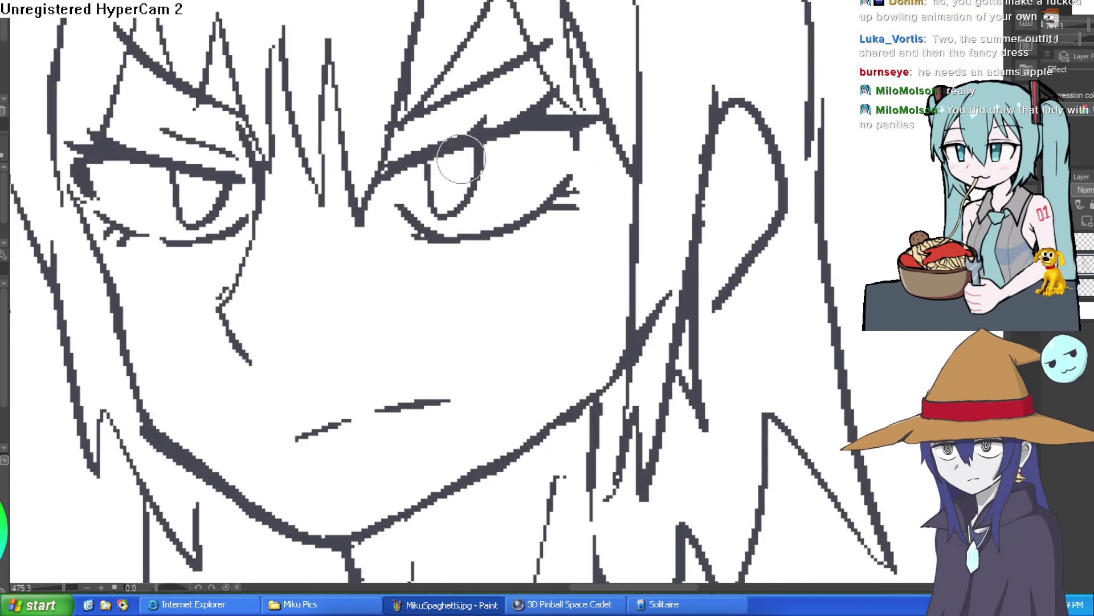
{"action": "mouse_move", "coordinate": [454, 189]}
{"action": "left_mouse_down"}
{"action": "mouse_move", "coordinate": [445, 177]}
{"action": "mouse_move", "coordinate": [462, 170]}
{"action": "mouse_move", "coordinate": [439, 176]}
{"action": "mouse_move", "coordinate": [473, 159]}
{"action": "left_mouse_up"}
{"action": "mouse_move", "coordinate": [198, 181]}
{"action": "left_mouse_down"}
{"action": "mouse_move", "coordinate": [205, 188]}
{"action": "mouse_move", "coordinate": [182, 181]}
{"action": "mouse_move", "coordinate": [221, 188]}
{"action": "left_mouse_up"}
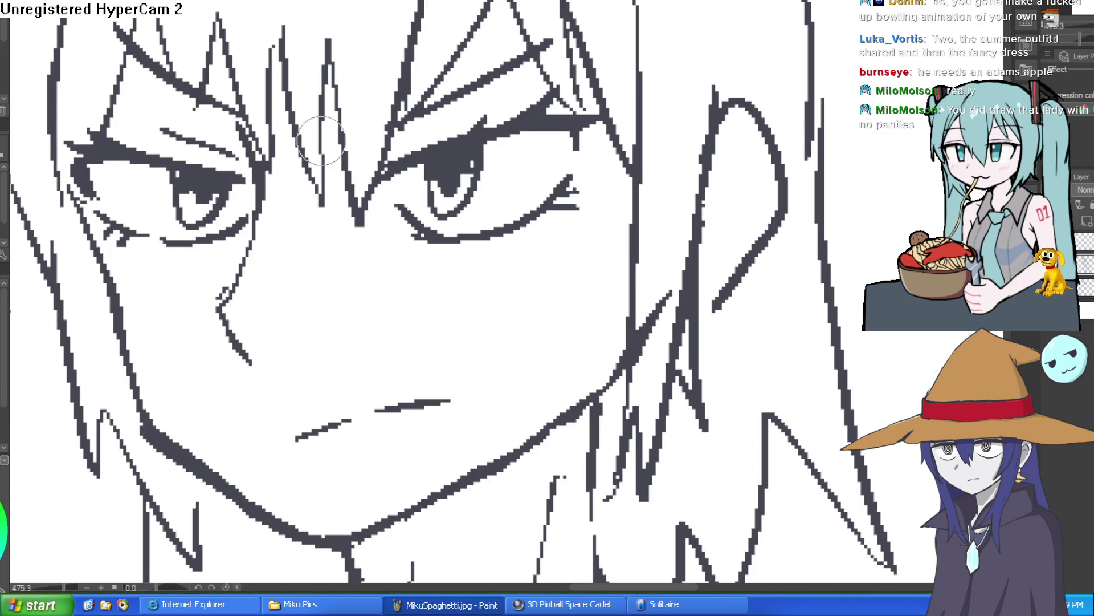
Step: Recenter the page, straighten the rotation, and mirror-check the figure
{"action": "scroll", "coordinate": [522, 156], "scroll_direction": "down", "scroll_amount": 5}
{"action": "scroll", "coordinate": [617, 133], "scroll_direction": "up", "scroll_amount": 6}
{"action": "scroll", "coordinate": [617, 134], "scroll_direction": "down", "scroll_amount": 3}
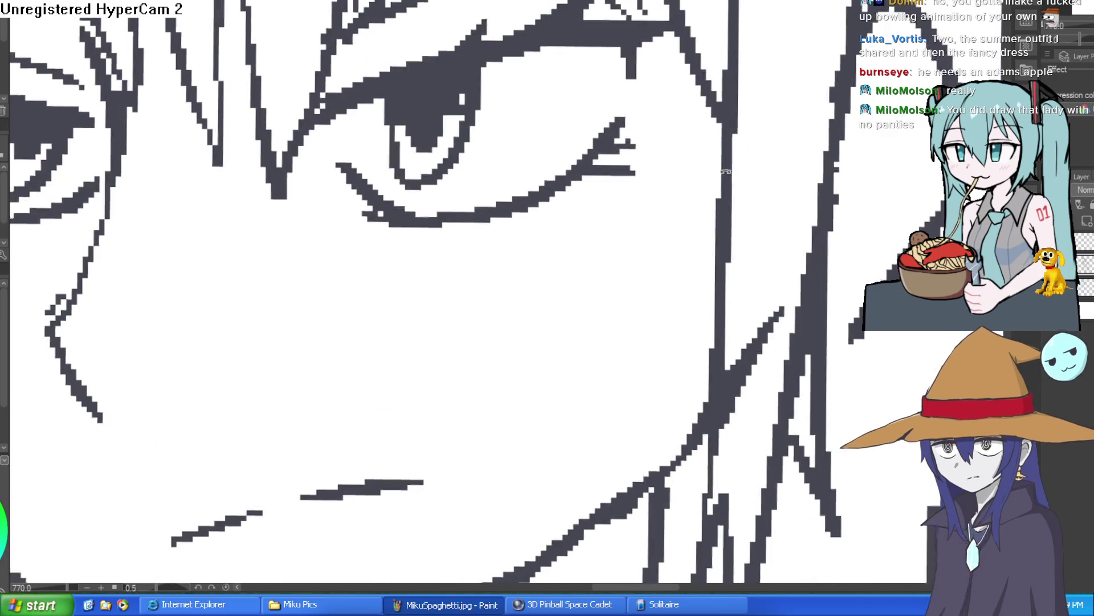
{"action": "scroll", "coordinate": [712, 171], "scroll_direction": "down", "scroll_amount": 4}
{"action": "scroll", "coordinate": [717, 204], "scroll_direction": "down", "scroll_amount": 5}
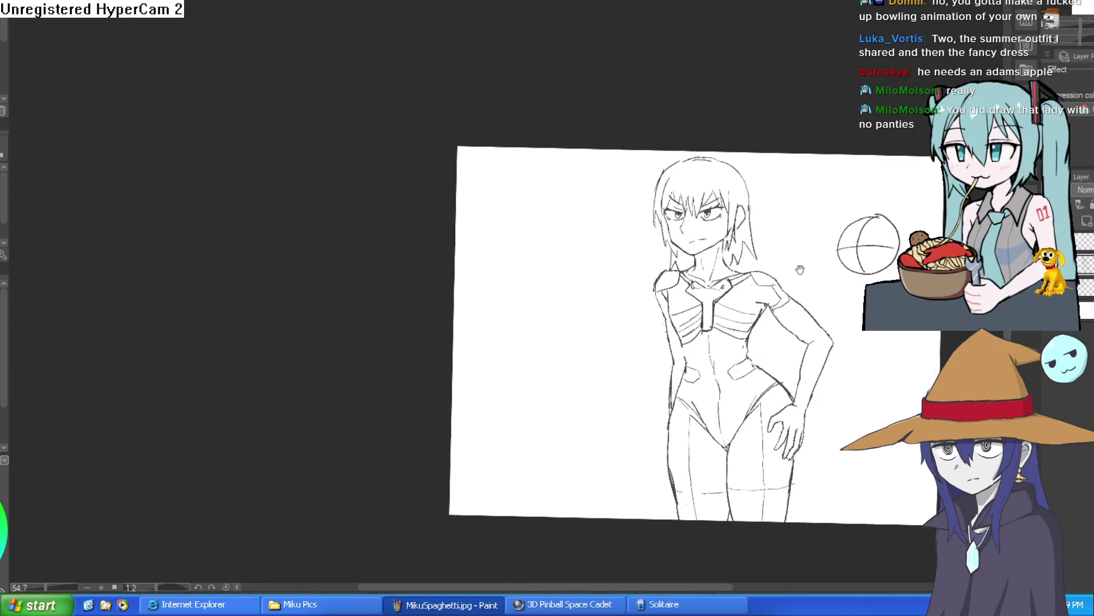
{"action": "left_click_drag", "start_coordinate": [800, 270], "coordinate": [721, 188]}
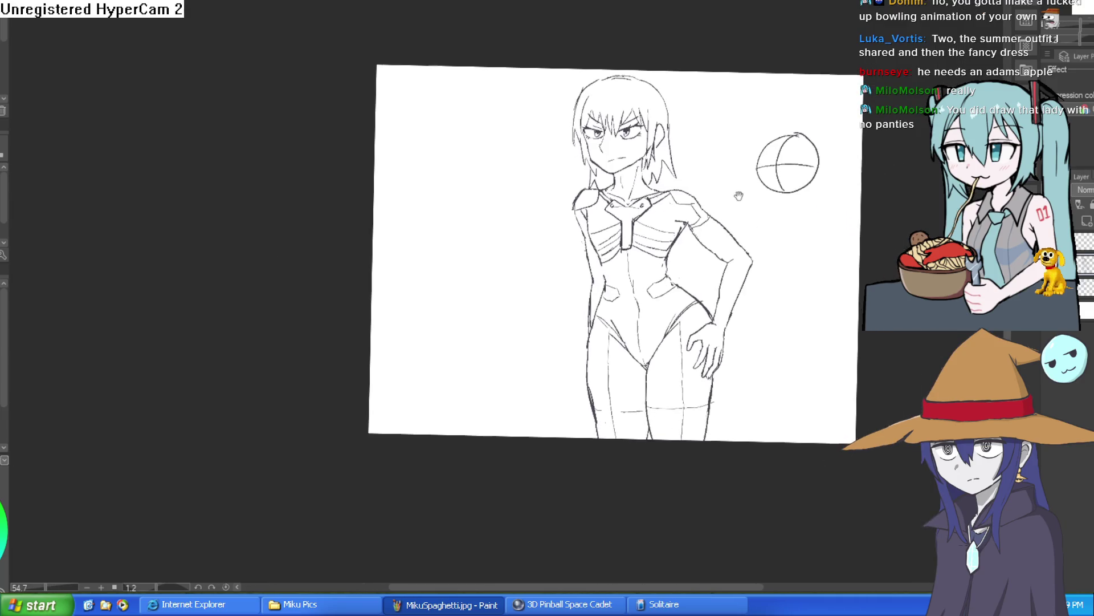
{"action": "key", "text": "ctrl+@"}
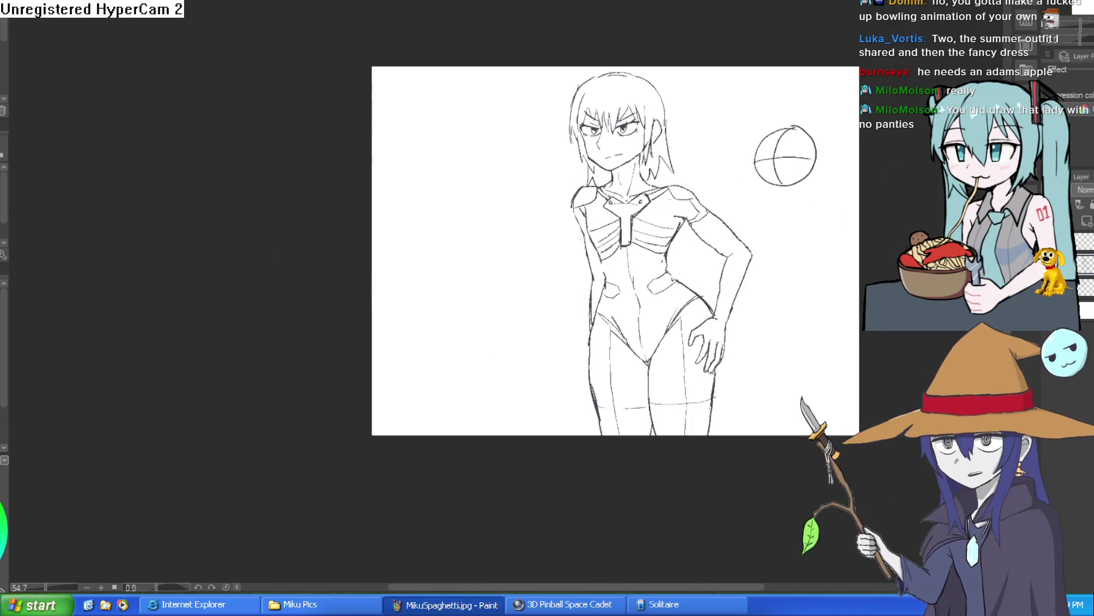
{"action": "scroll", "coordinate": [781, 245], "scroll_direction": "up", "scroll_amount": 3}
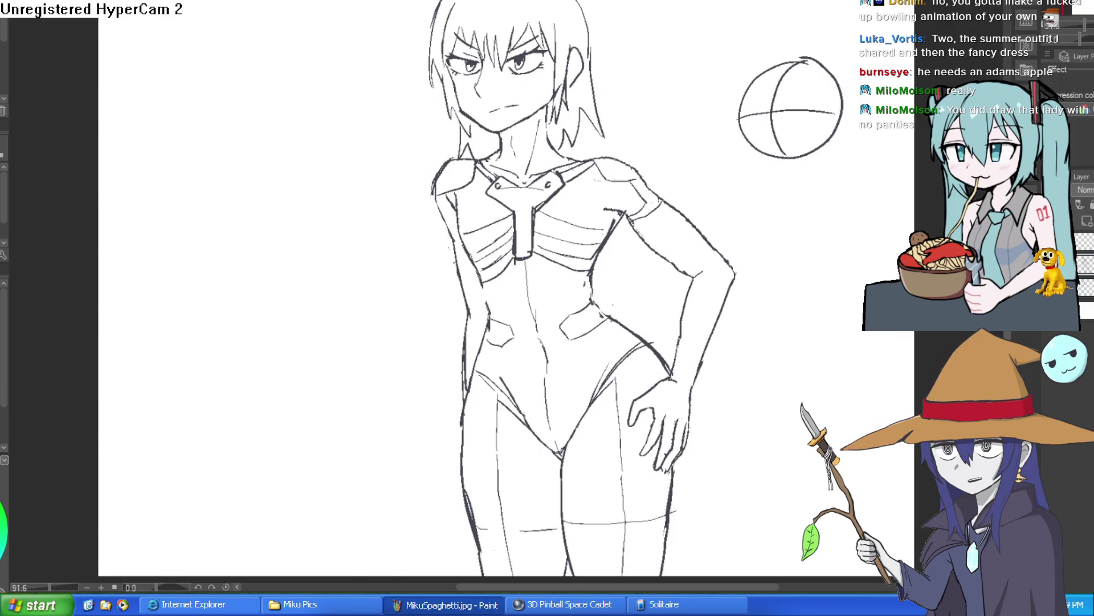
{"action": "key", "text": "h"}
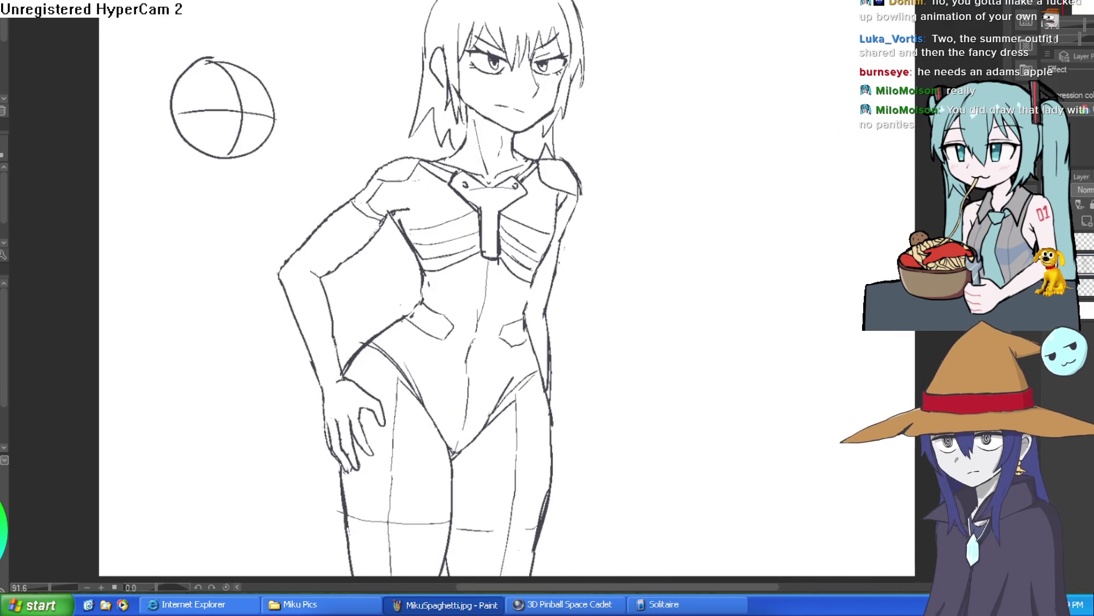
{"action": "key", "text": "h"}
Step: Redraw the outline of the right shoulder
{"action": "left_click_drag", "start_coordinate": [774, 204], "coordinate": [692, 178]}
{"action": "scroll", "coordinate": [611, 148], "scroll_direction": "up", "scroll_amount": 4}
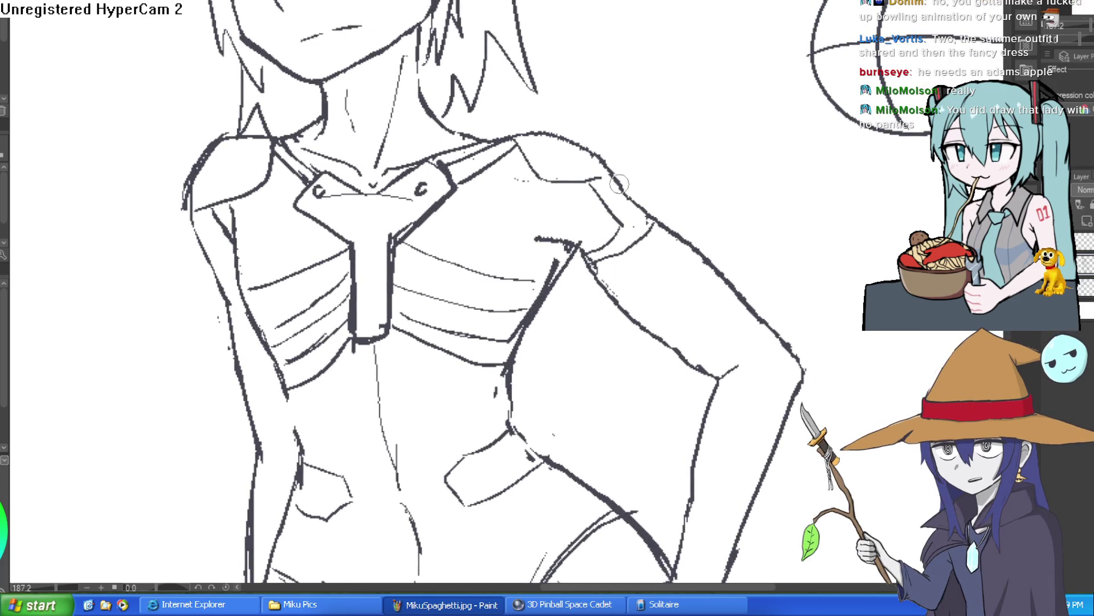
{"action": "mouse_move", "coordinate": [482, 140]}
{"action": "left_mouse_down"}
{"action": "mouse_move", "coordinate": [578, 134]}
{"action": "mouse_move", "coordinate": [598, 151]}
{"action": "mouse_move", "coordinate": [623, 149]}
{"action": "mouse_move", "coordinate": [587, 146]}
{"action": "mouse_move", "coordinate": [614, 185]}
{"action": "left_mouse_up"}
{"action": "key", "text": "e"}
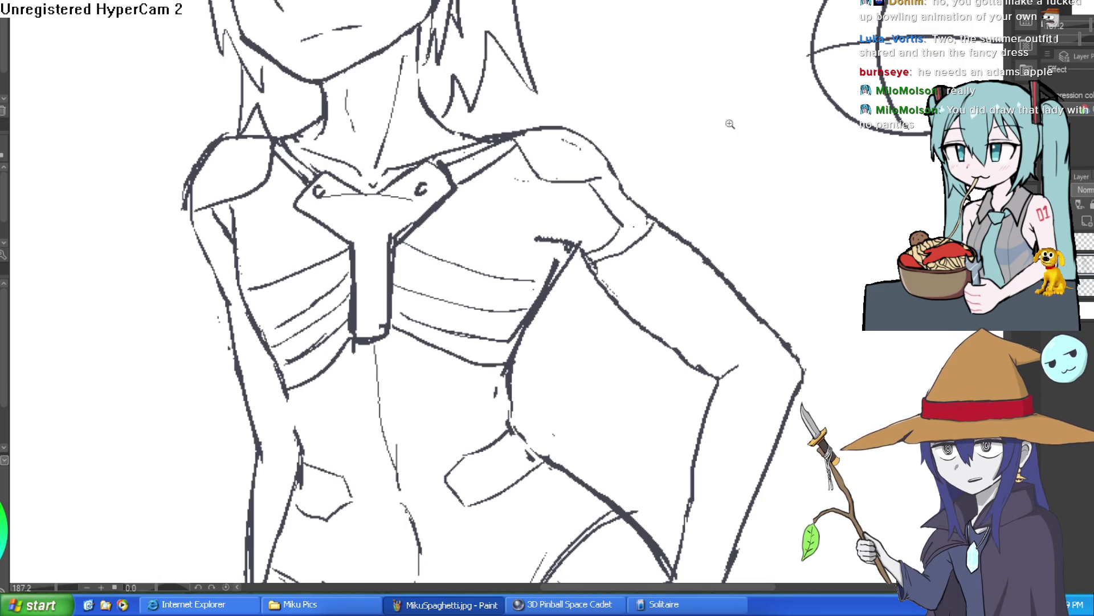
Step: Zoom out to view the whole figure with the thin shoulder line kept
{"action": "scroll", "coordinate": [740, 123], "scroll_direction": "down", "scroll_amount": 5}
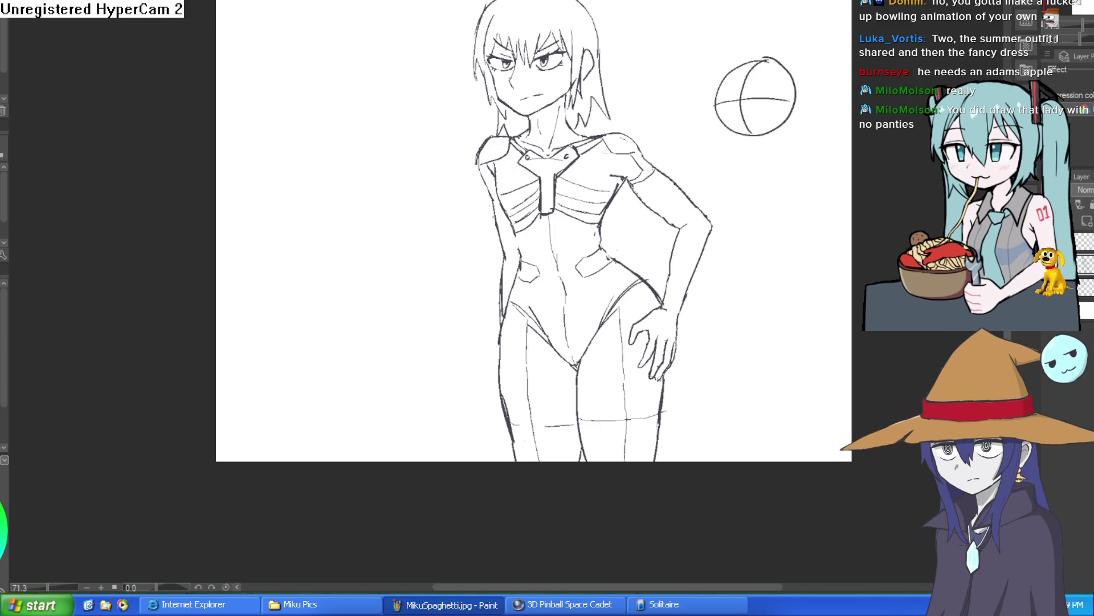
{"action": "key", "text": "ctrl+Tab"}
{"action": "key", "text": "ctrl+Tab"}
{"action": "key", "text": "ctrl+Tab"}
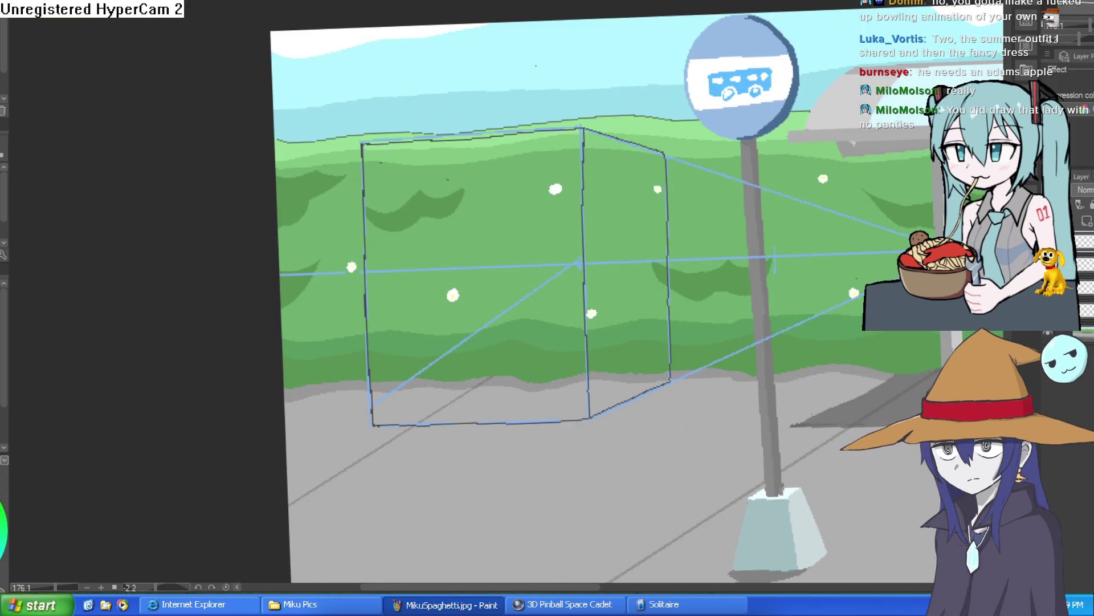
{"action": "left_click_drag", "start_coordinate": [832, 270], "coordinate": [765, 220]}
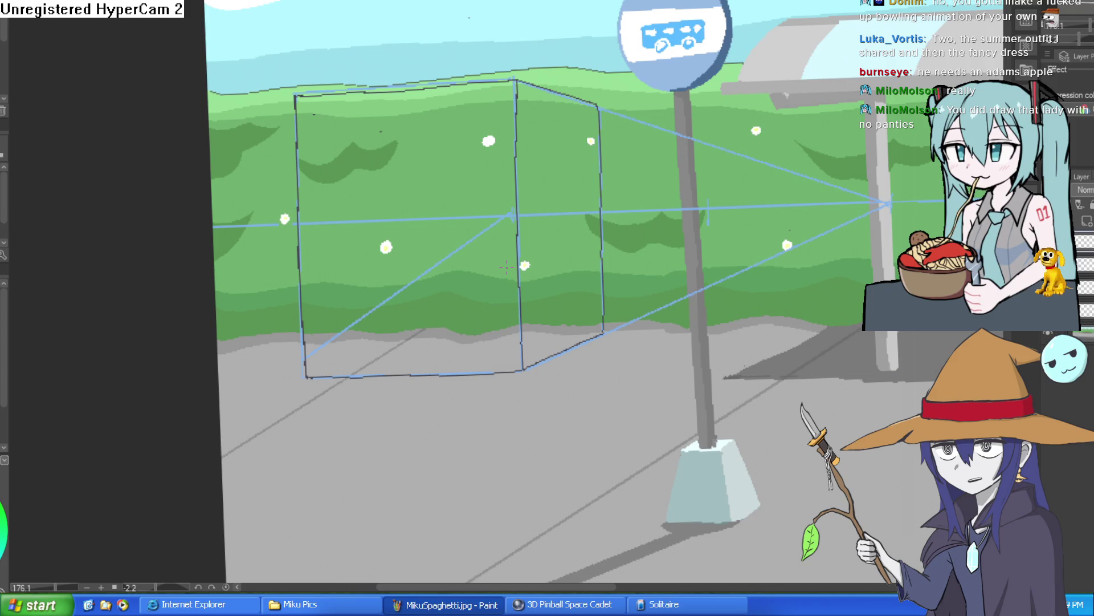
{"action": "mouse_move", "coordinate": [314, 116]}
{"action": "left_mouse_down"}
{"action": "mouse_move", "coordinate": [319, 240]}
{"action": "mouse_move", "coordinate": [390, 228]}
{"action": "left_mouse_up"}
{"action": "key", "text": "ctrl+z"}
{"action": "scroll", "coordinate": [276, 83], "scroll_direction": "up", "scroll_amount": 5}
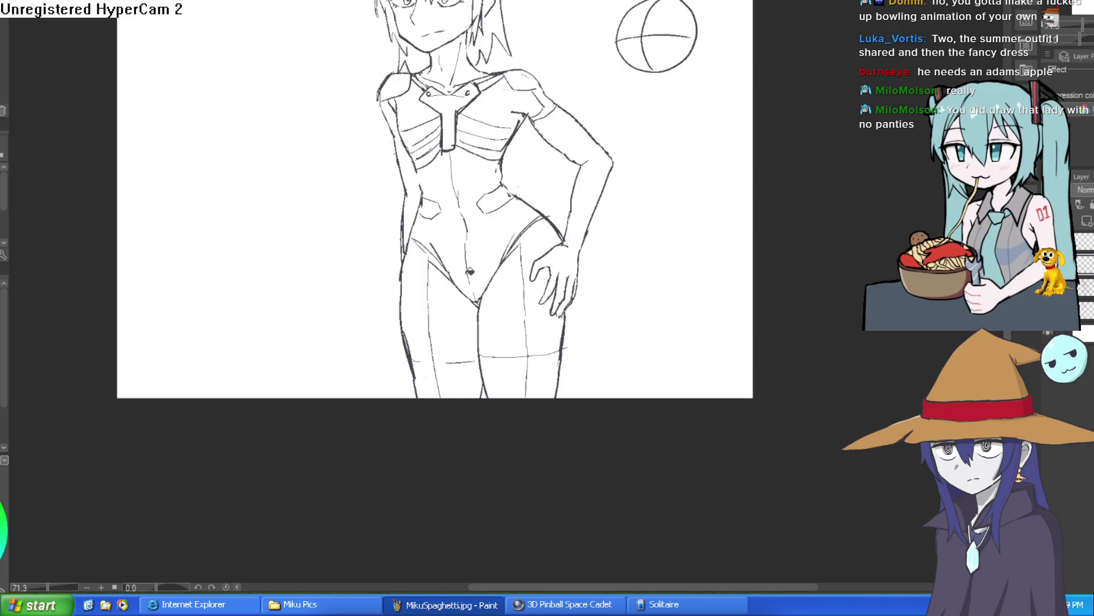
Step: Fill the bodysuit's legs, main body, upper chest panels, neck, arm and hips with dark slate
{"action": "left_click", "coordinate": [454, 307]}
{"action": "left_click", "coordinate": [489, 252]}
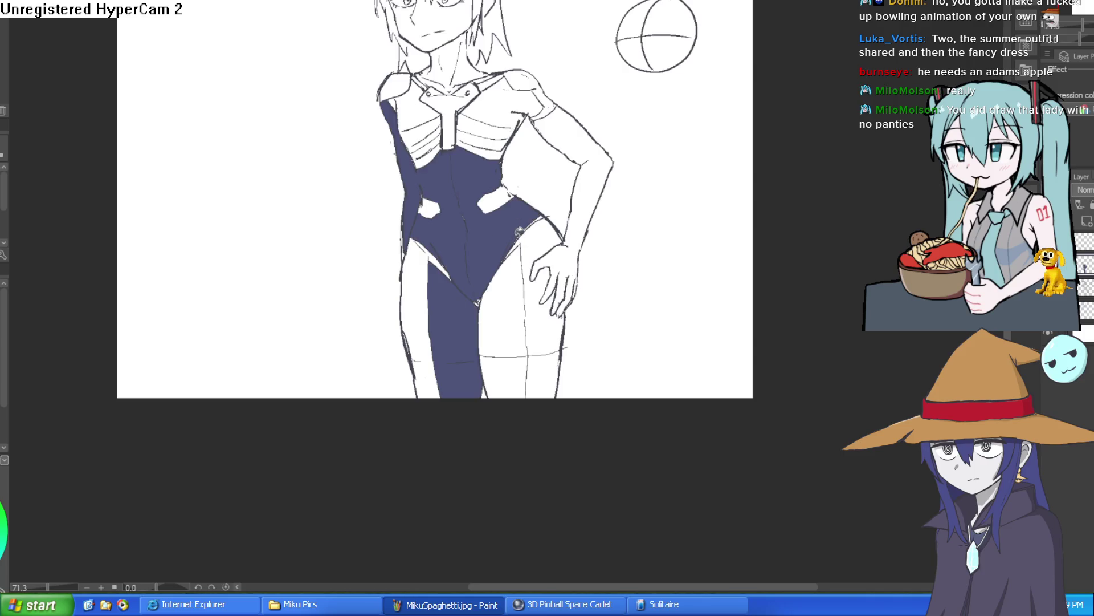
{"action": "left_click", "coordinate": [495, 137]}
{"action": "left_click", "coordinate": [428, 106]}
{"action": "left_click", "coordinate": [449, 83]}
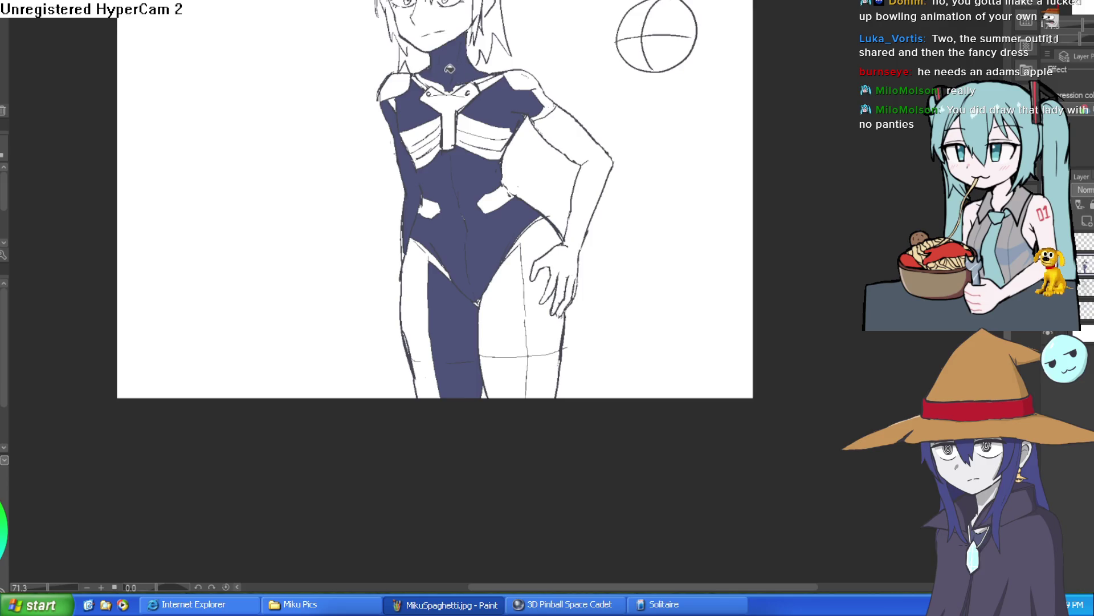
{"action": "left_click", "coordinate": [579, 135]}
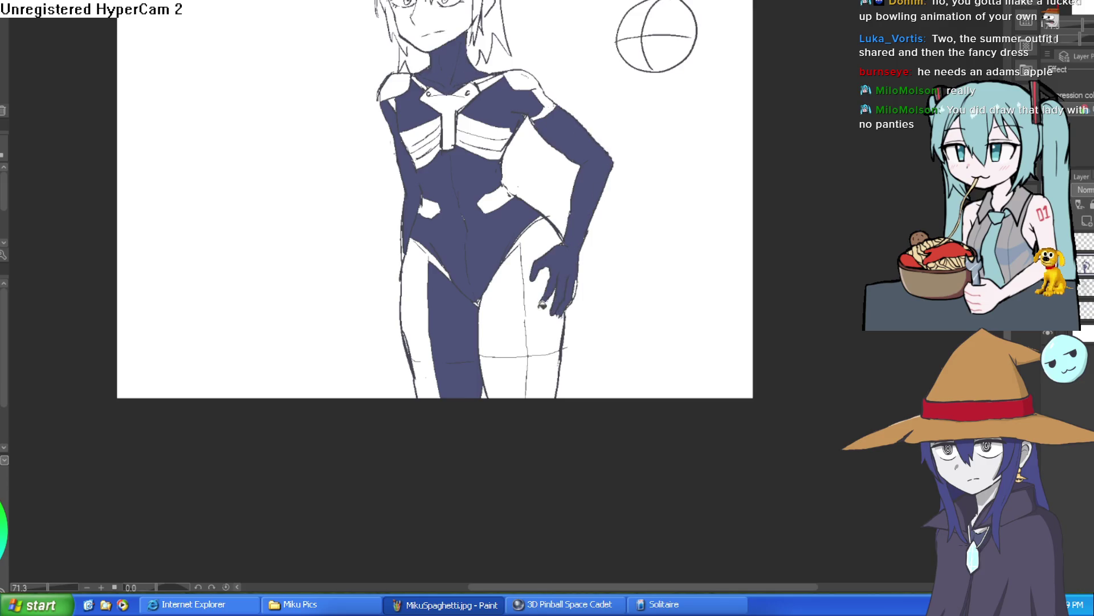
{"action": "left_click", "coordinate": [542, 304]}
{"action": "left_click", "coordinate": [505, 373]}
{"action": "left_click", "coordinate": [541, 371]}
{"action": "left_click", "coordinate": [418, 322]}
{"action": "left_click", "coordinate": [436, 259]}
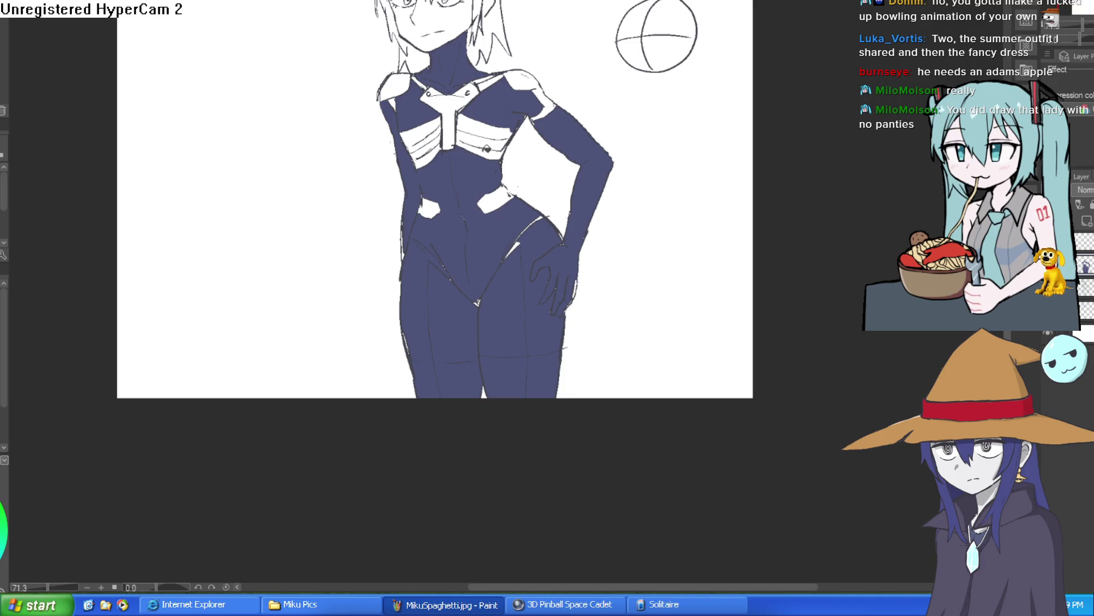
Step: Fill the four chest-band stripes, two on each side, with dark slate
{"action": "left_click", "coordinate": [486, 150]}
{"action": "left_click", "coordinate": [491, 130]}
{"action": "left_click", "coordinate": [428, 127]}
{"action": "left_click", "coordinate": [429, 143]}
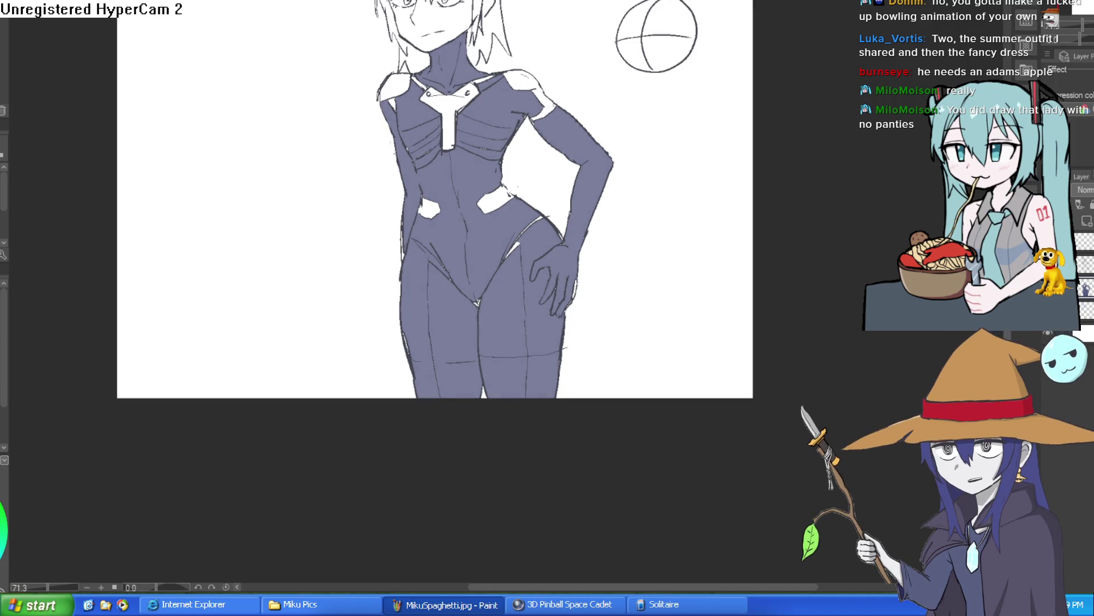
{"action": "scroll", "coordinate": [713, 234], "scroll_direction": "down", "scroll_amount": 2}
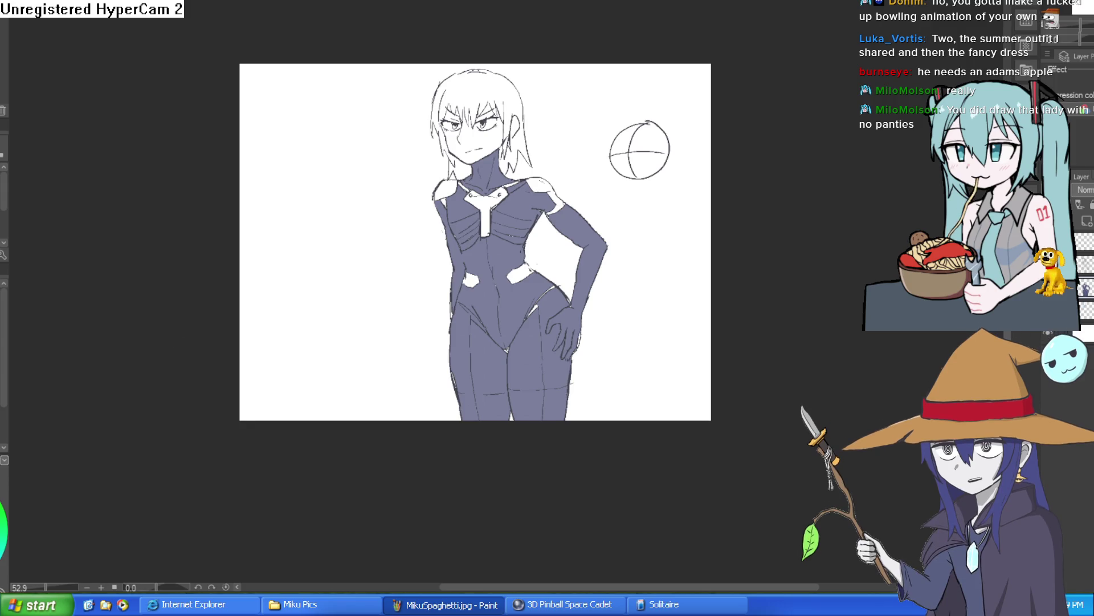
Step: Fill the character's hair pale blonde and zoom in and out to check it
{"action": "left_click", "coordinate": [514, 85]}
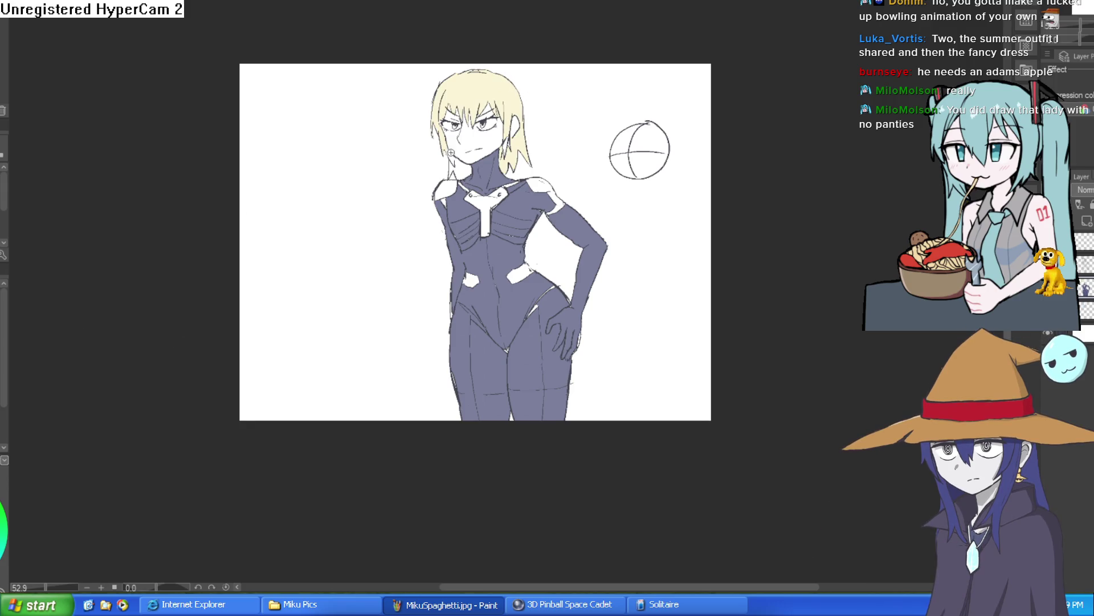
{"action": "scroll", "coordinate": [456, 171], "scroll_direction": "up", "scroll_amount": 4}
{"action": "scroll", "coordinate": [456, 171], "scroll_direction": "down", "scroll_amount": 2}
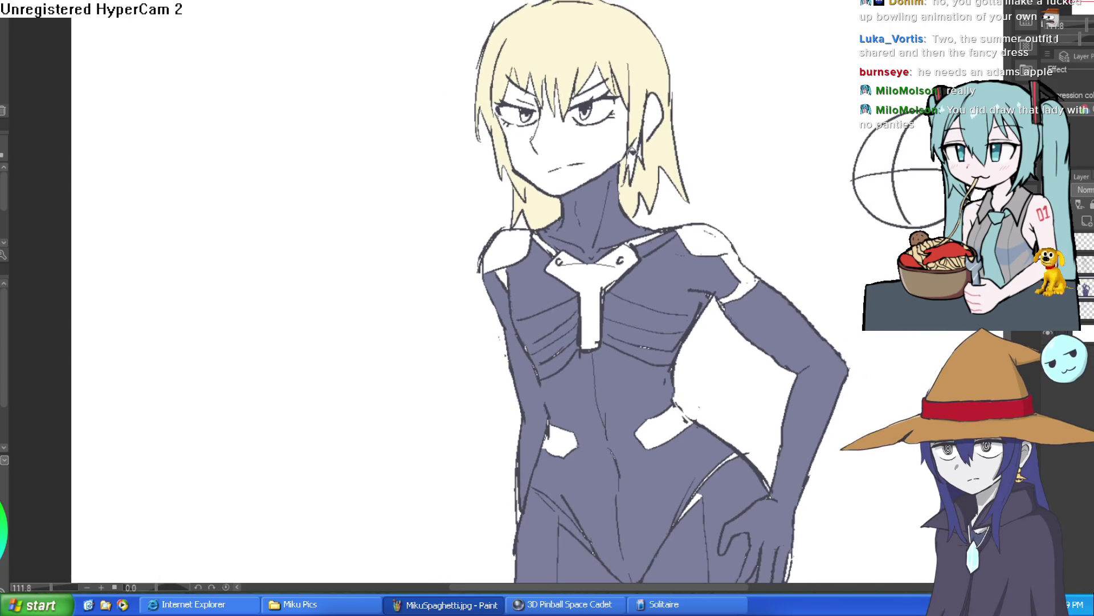
{"action": "scroll", "coordinate": [643, 149], "scroll_direction": "down", "scroll_amount": 5}
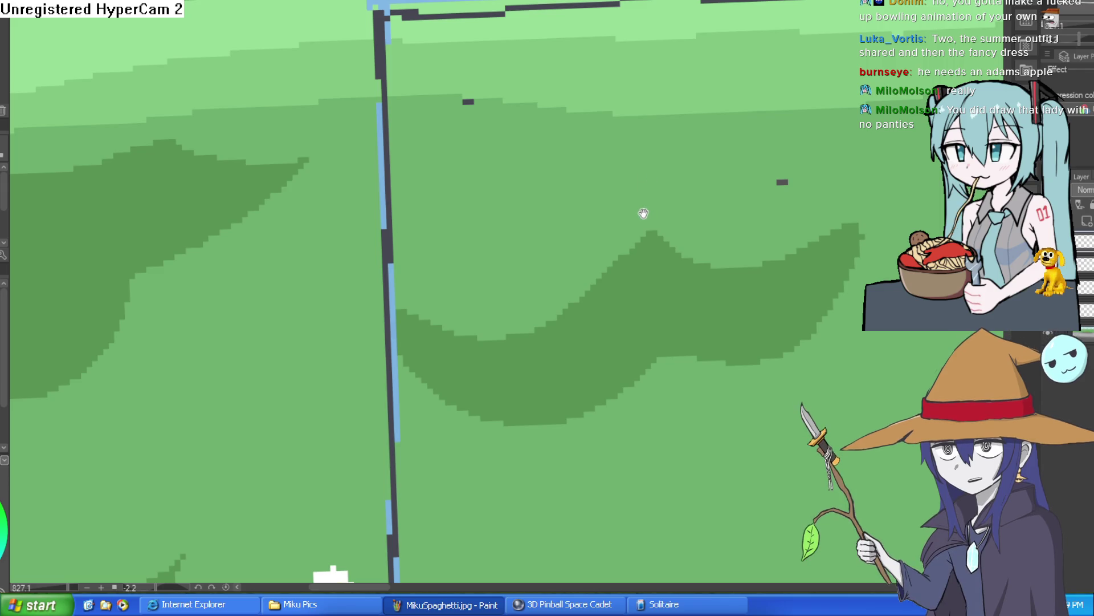
Step: Frame the cube guide in the bus-stop scene and undo a stray vertical stroke
{"action": "left_click_drag", "start_coordinate": [643, 210], "coordinate": [596, 69]}
{"action": "scroll", "coordinate": [596, 68], "scroll_direction": "down", "scroll_amount": 5}
{"action": "scroll", "coordinate": [627, 114], "scroll_direction": "up", "scroll_amount": 3}
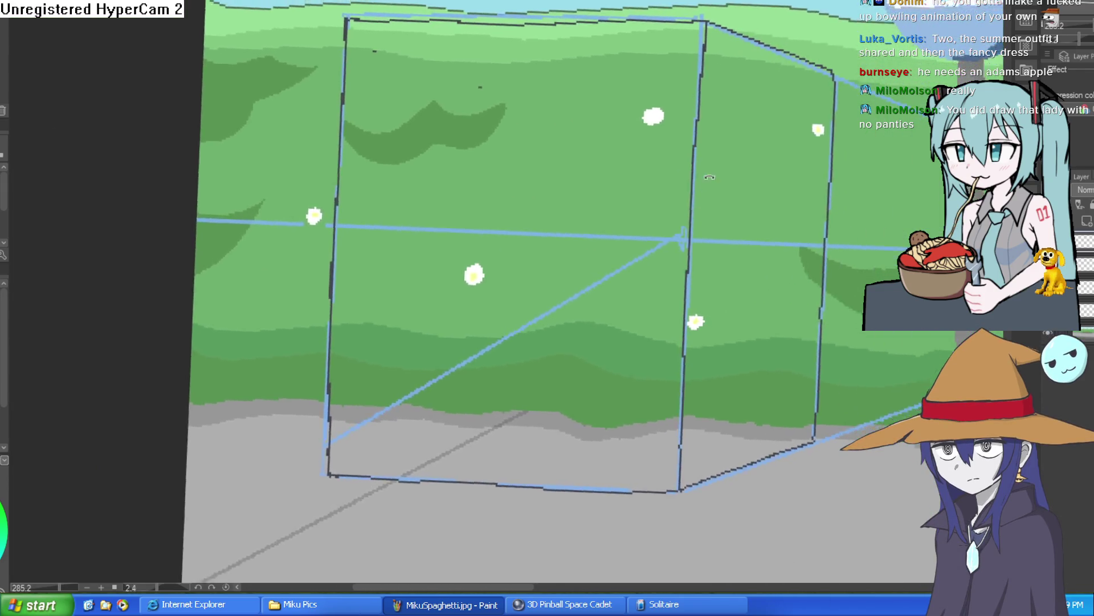
{"action": "left_click_drag", "start_coordinate": [636, 141], "coordinate": [662, 151]}
{"action": "scroll", "coordinate": [684, 165], "scroll_direction": "down", "scroll_amount": 5}
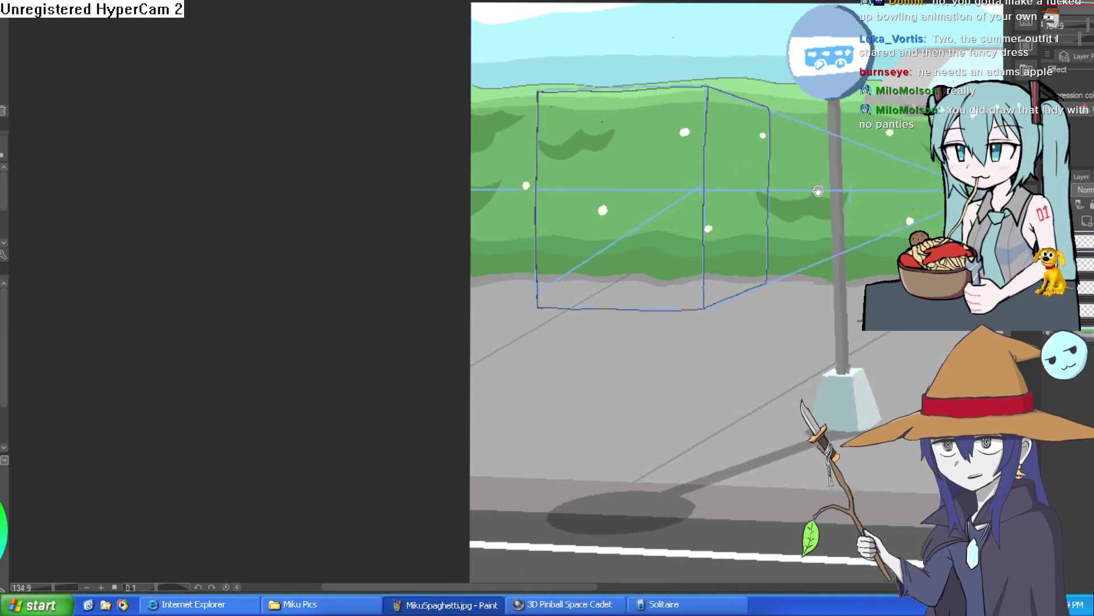
{"action": "left_click_drag", "start_coordinate": [717, 175], "coordinate": [710, 186]}
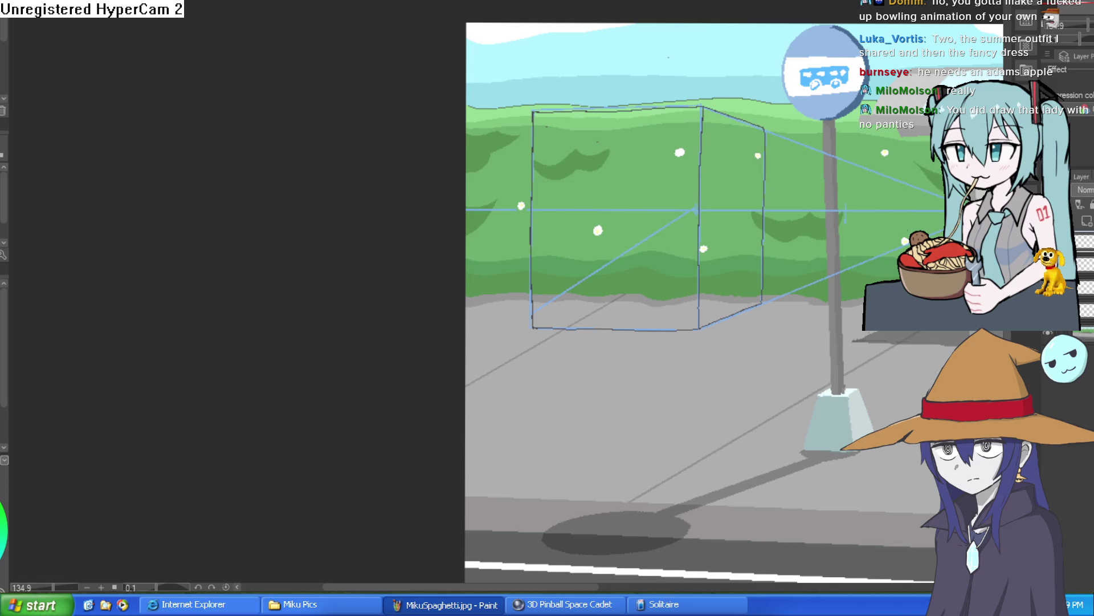
{"action": "scroll", "coordinate": [618, 123], "scroll_direction": "up", "scroll_amount": 5}
{"action": "left_click_drag", "start_coordinate": [412, 109], "coordinate": [409, 442]}
{"action": "key", "text": "ctrl+z"}
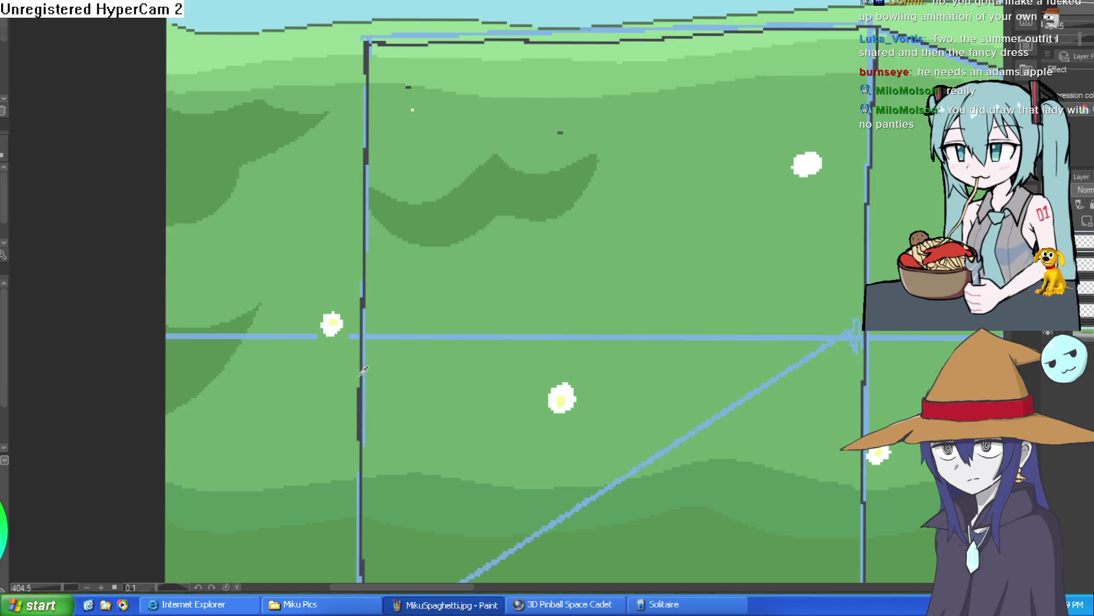
Step: Sample the dark outline colour and draw a vertical edge of the inner panel
{"action": "left_click", "coordinate": [366, 370]}
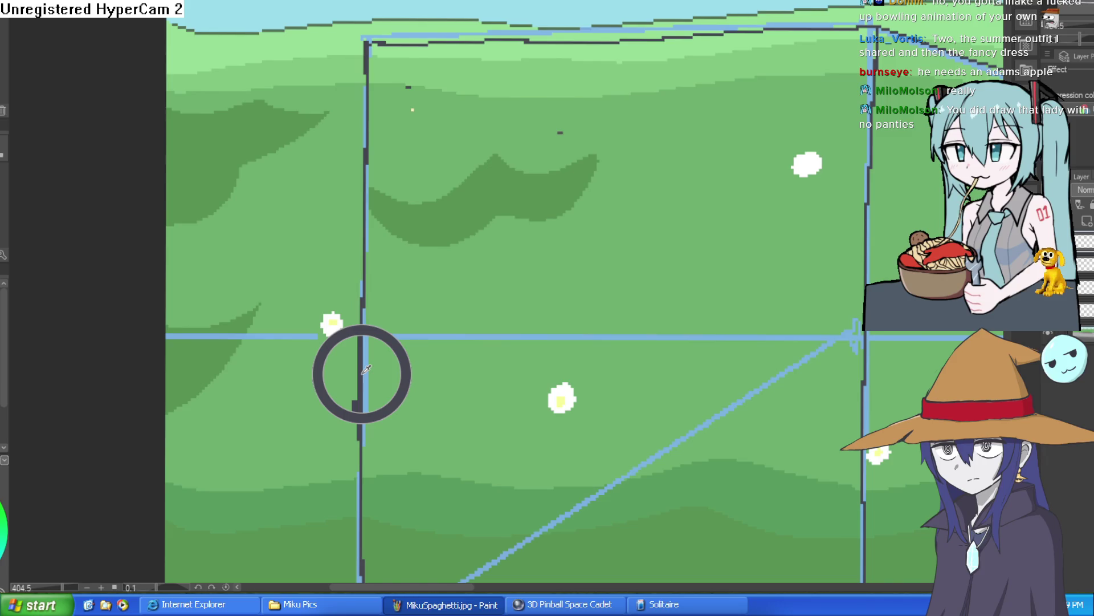
{"action": "key", "text": "p"}
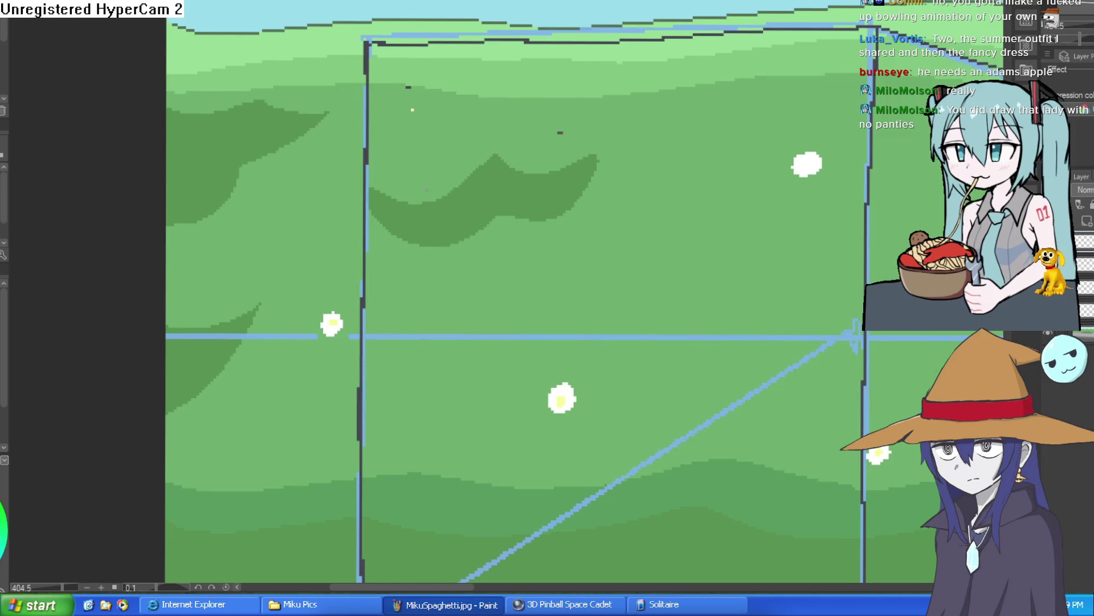
{"action": "mouse_move", "coordinate": [408, 86]}
{"action": "left_mouse_down"}
{"action": "mouse_move", "coordinate": [408, 420]}
{"action": "mouse_move", "coordinate": [385, 267]}
{"action": "mouse_move", "coordinate": [677, 293]}
{"action": "mouse_move", "coordinate": [667, 293]}
{"action": "mouse_move", "coordinate": [674, 32]}
{"action": "mouse_move", "coordinate": [365, 34]}
{"action": "mouse_move", "coordinate": [363, 44]}
{"action": "left_mouse_up"}
{"action": "scroll", "coordinate": [770, 160], "scroll_direction": "down", "scroll_amount": 5}
{"action": "mouse_move", "coordinate": [770, 159]}
{"action": "left_mouse_down"}
{"action": "mouse_move", "coordinate": [733, 150]}
{"action": "mouse_move", "coordinate": [717, 213]}
{"action": "mouse_move", "coordinate": [681, 237]}
{"action": "mouse_move", "coordinate": [679, 282]}
{"action": "left_mouse_up"}
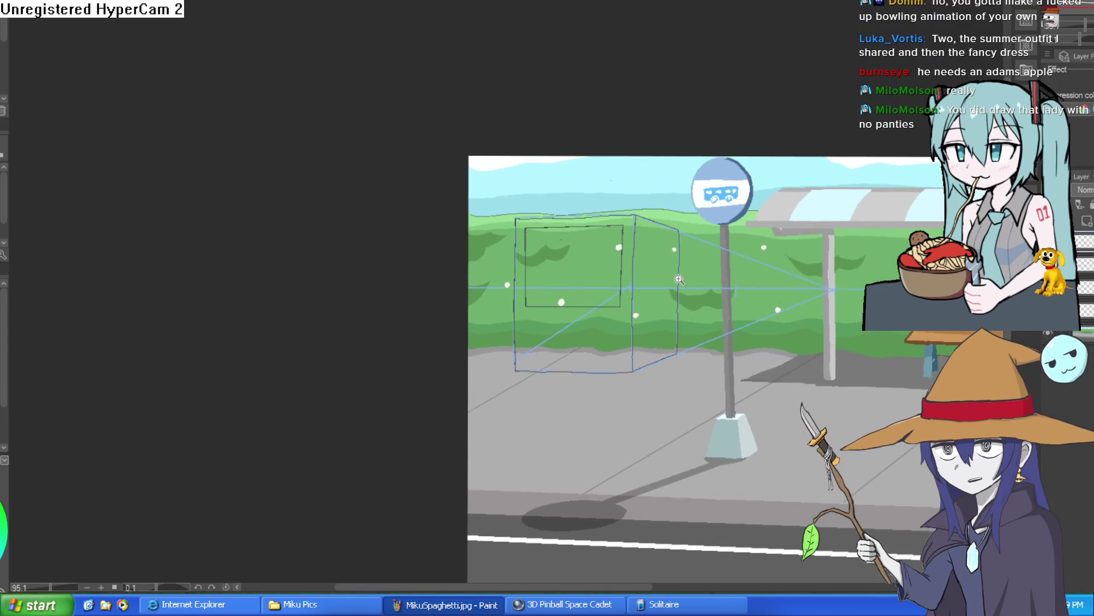
{"action": "scroll", "coordinate": [679, 281], "scroll_direction": "up", "scroll_amount": 5}
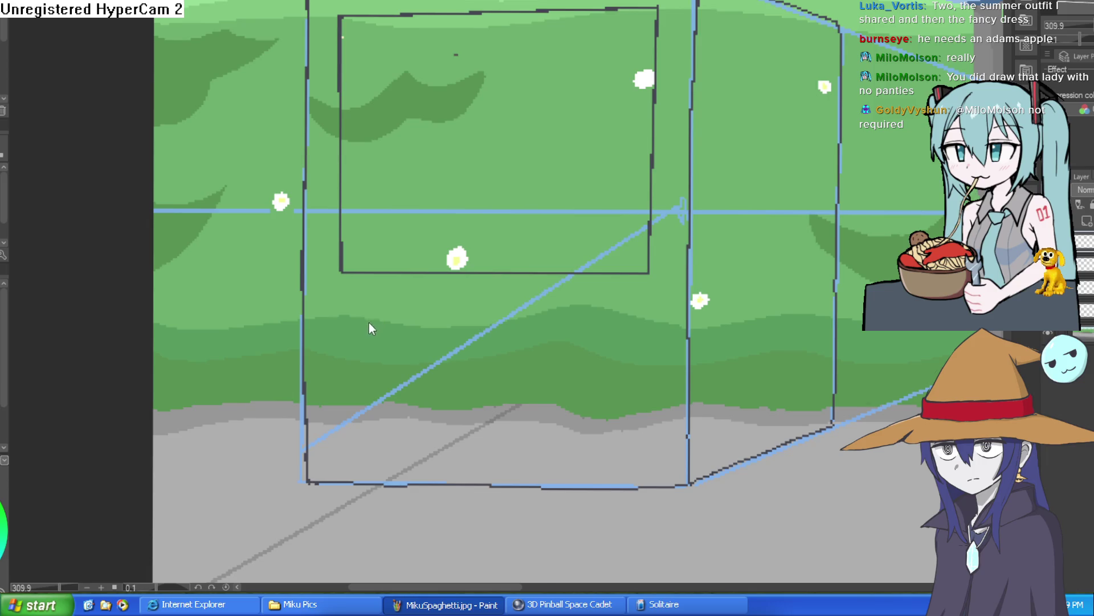
{"action": "key", "text": "ctrl+Tab"}
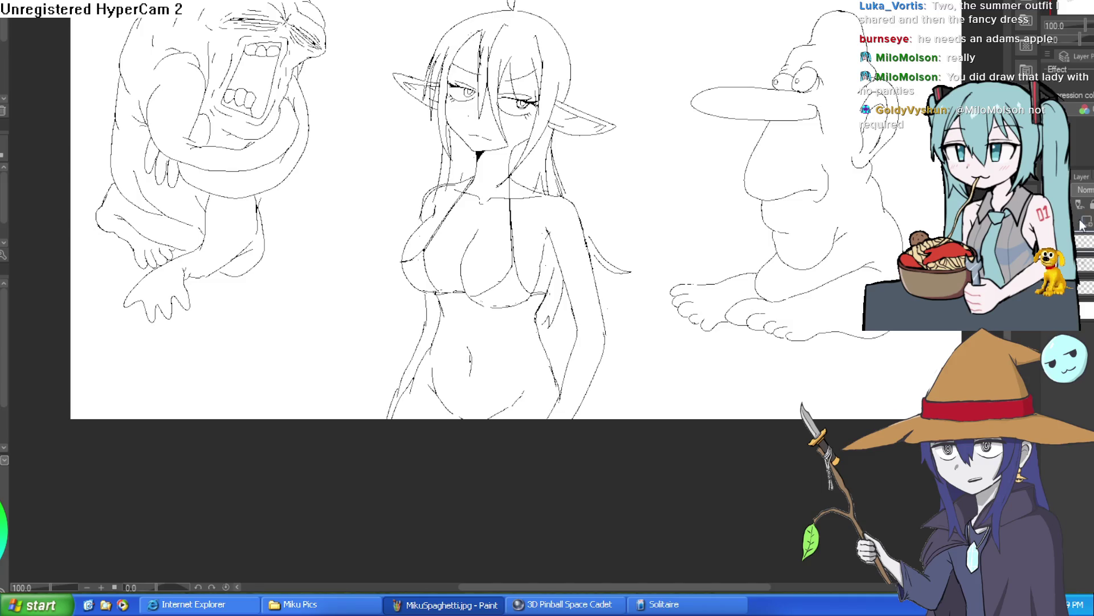
Step: Draw a waistband across the elf girl's hips with small strokes below it
{"action": "key", "text": "ctrl+z"}
{"action": "mouse_move", "coordinate": [425, 369]}
{"action": "left_mouse_down"}
{"action": "mouse_move", "coordinate": [550, 382]}
{"action": "mouse_move", "coordinate": [502, 413]}
{"action": "left_mouse_up"}
{"action": "left_click_drag", "start_coordinate": [429, 399], "coordinate": [453, 414]}
{"action": "scroll", "coordinate": [597, 356], "scroll_direction": "up", "scroll_amount": 3}
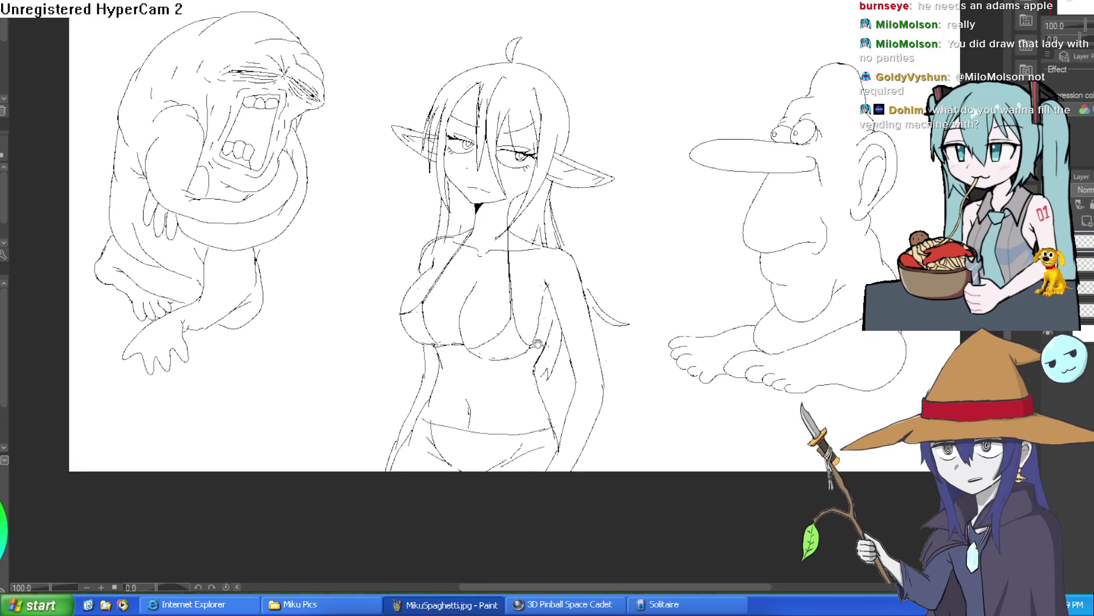
{"action": "scroll", "coordinate": [642, 288], "scroll_direction": "down", "scroll_amount": 2}
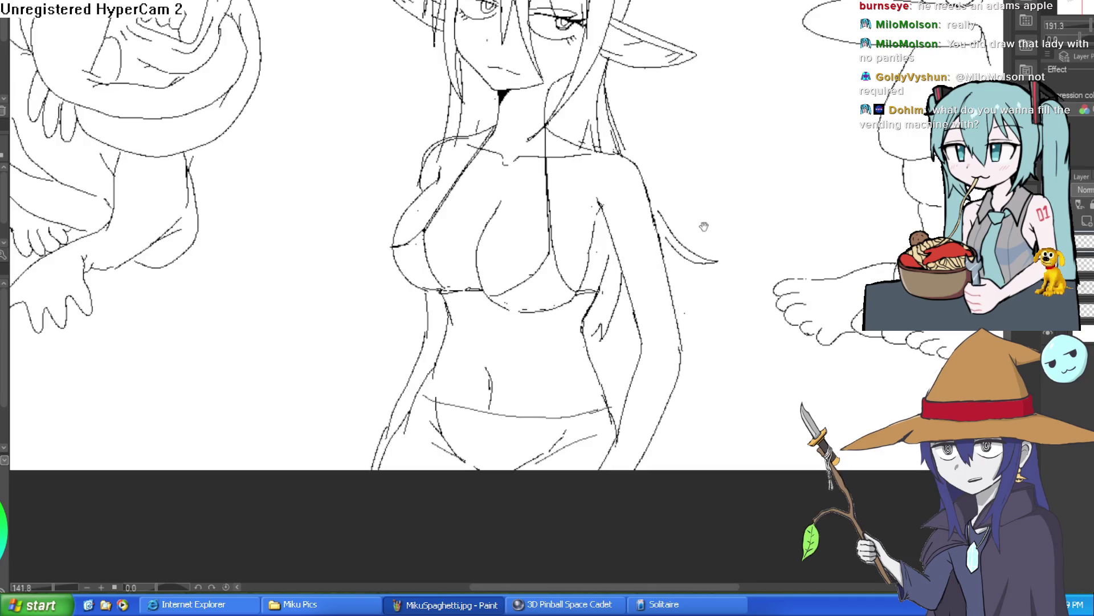
{"action": "left_click_drag", "start_coordinate": [641, 289], "coordinate": [638, 256]}
{"action": "mouse_move", "coordinate": [436, 358]}
{"action": "left_mouse_down"}
{"action": "mouse_move", "coordinate": [568, 360]}
{"action": "mouse_move", "coordinate": [568, 326]}
{"action": "left_mouse_up"}
{"action": "scroll", "coordinate": [682, 253], "scroll_direction": "down", "scroll_amount": 4}
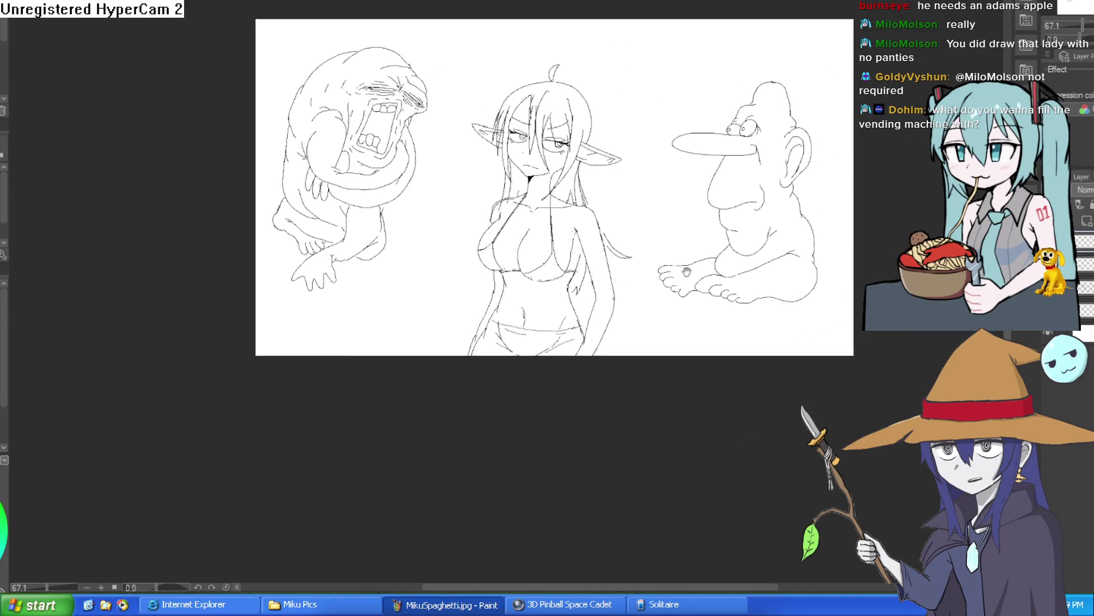
{"action": "scroll", "coordinate": [649, 187], "scroll_direction": "up", "scroll_amount": 3}
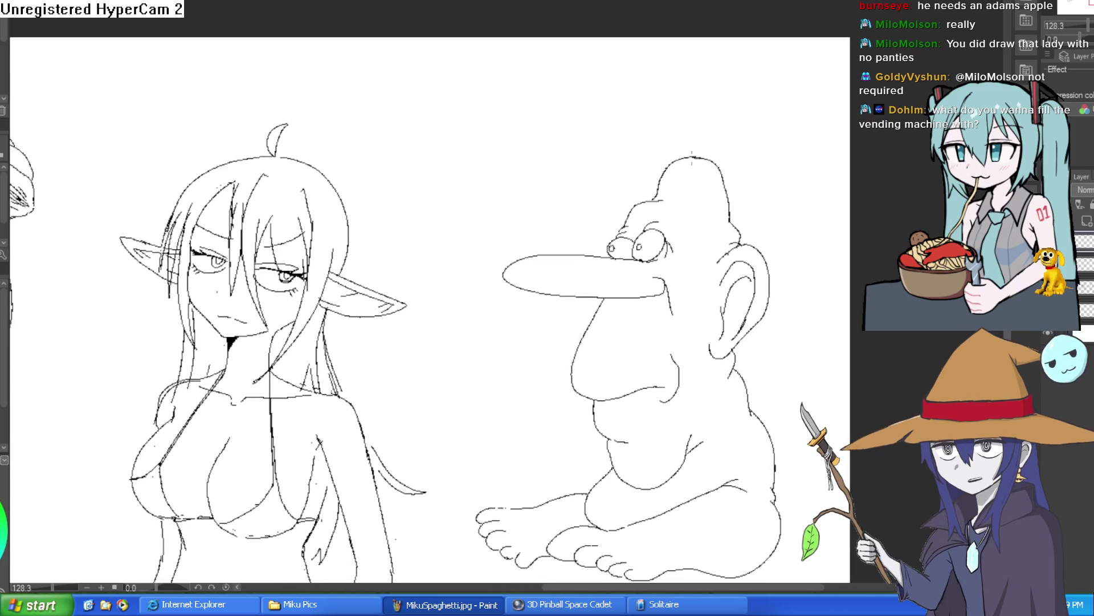
Step: Sketch a shape on top of the bald figure's head, then undo that stroke
{"action": "left_click_drag", "start_coordinate": [663, 161], "coordinate": [690, 165]}
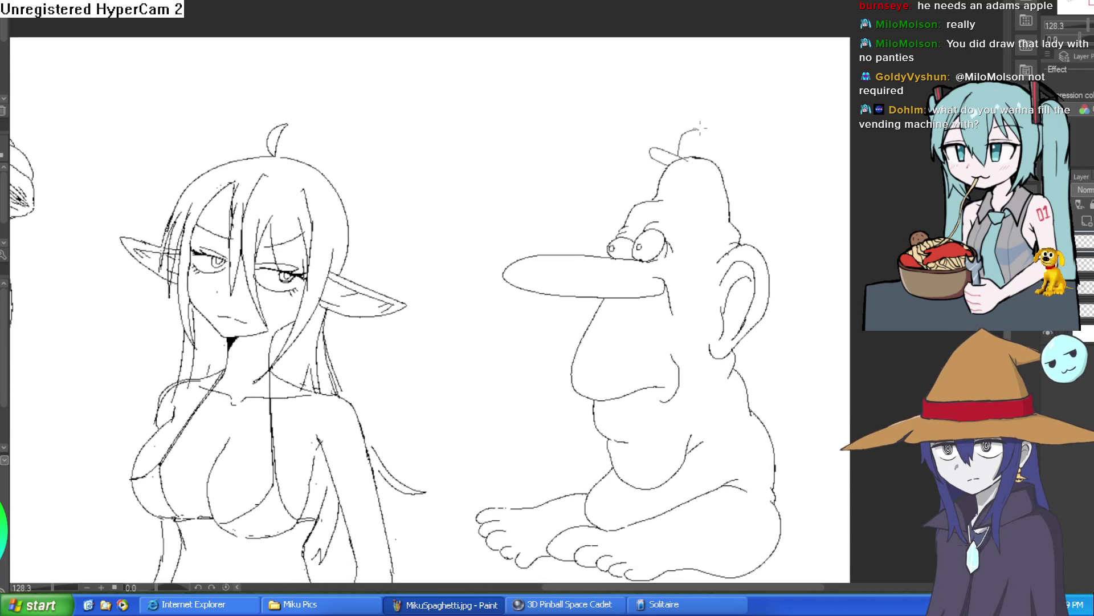
{"action": "key", "text": "ctrl+z"}
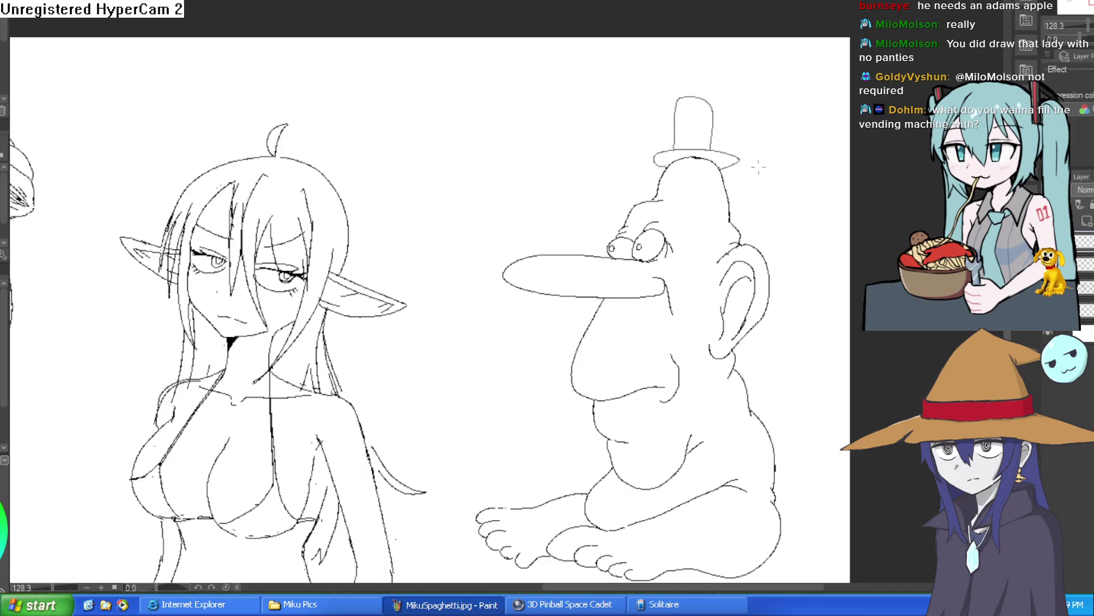
{"action": "scroll", "coordinate": [758, 166], "scroll_direction": "down", "scroll_amount": 3}
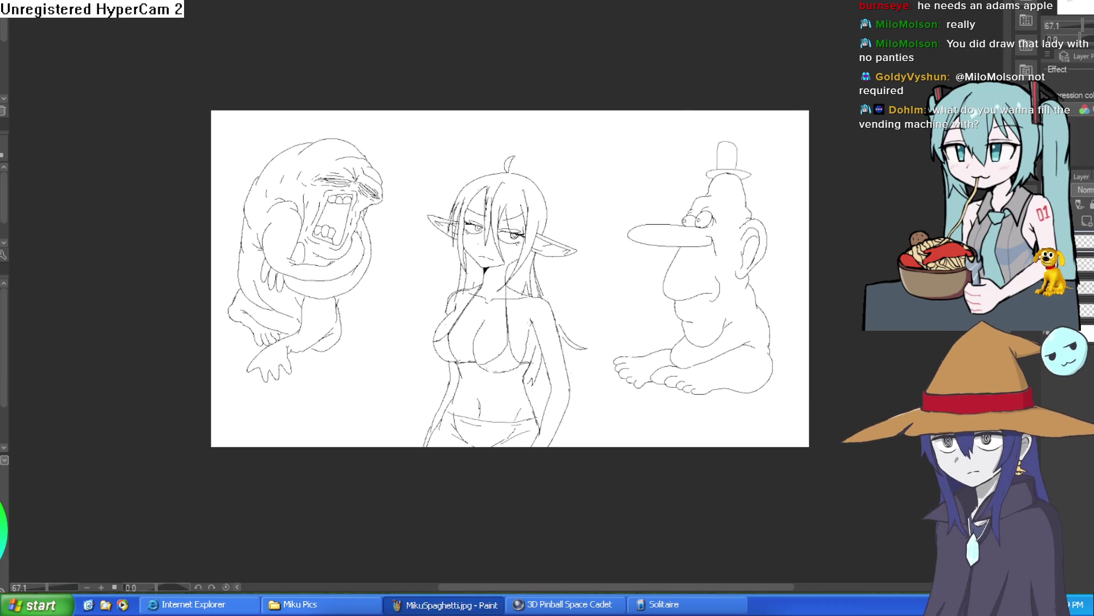
{"action": "key", "text": "ctrl+Tab"}
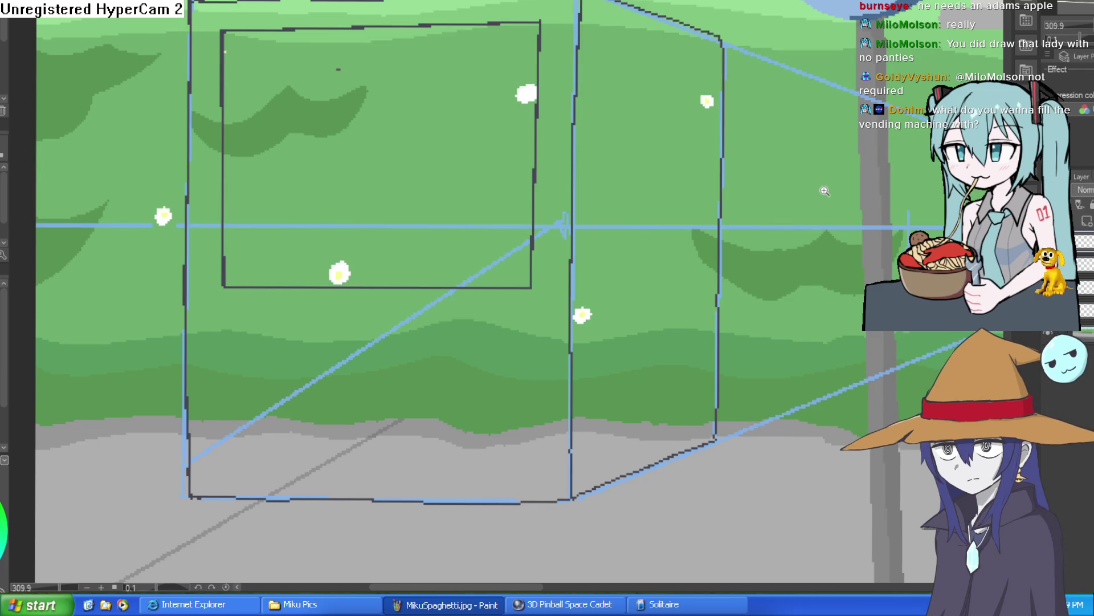
Step: Draw blue guide lines from all four inner rectangle corners to the vanishing point
{"action": "scroll", "coordinate": [823, 190], "scroll_direction": "down", "scroll_amount": 2}
{"action": "left_click_drag", "start_coordinate": [440, 91], "coordinate": [355, 68]}
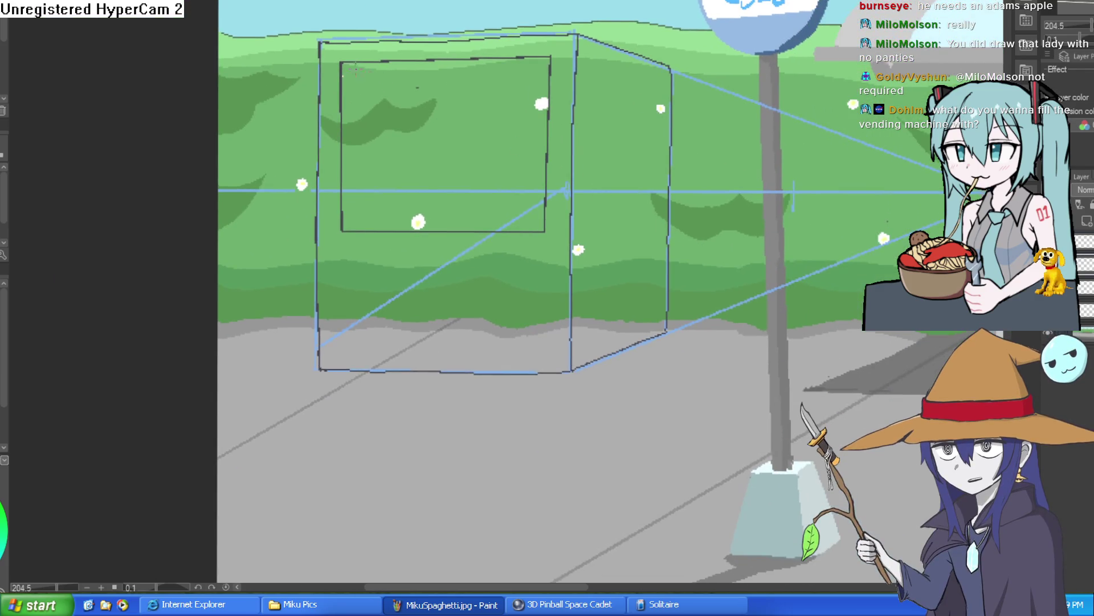
{"action": "left_click", "coordinate": [735, 187], "text": "alt"}
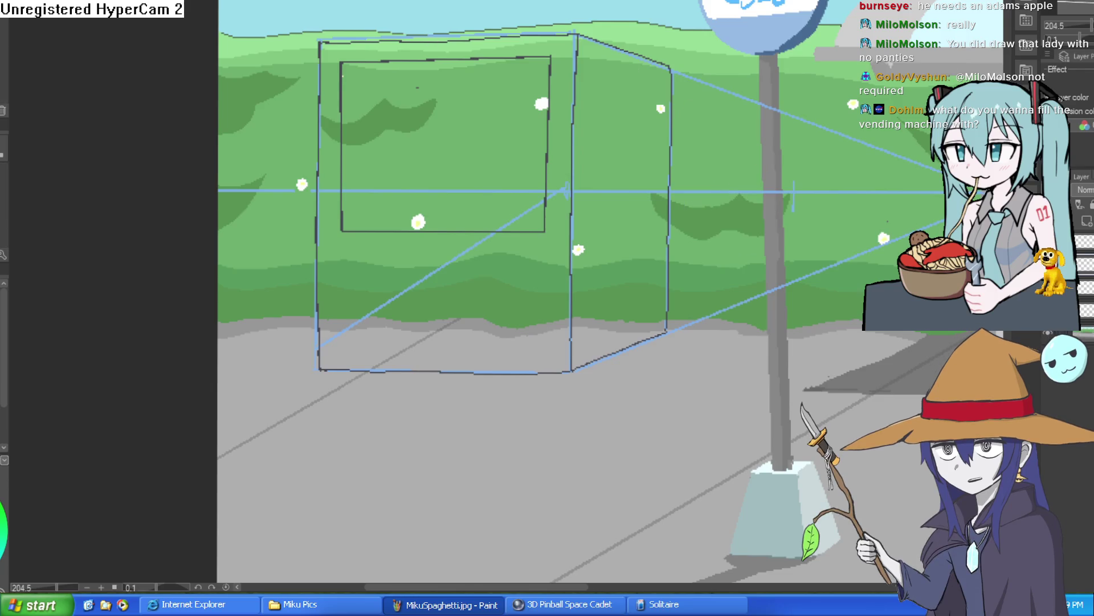
{"action": "scroll", "coordinate": [859, 143], "scroll_direction": "down", "scroll_amount": 3}
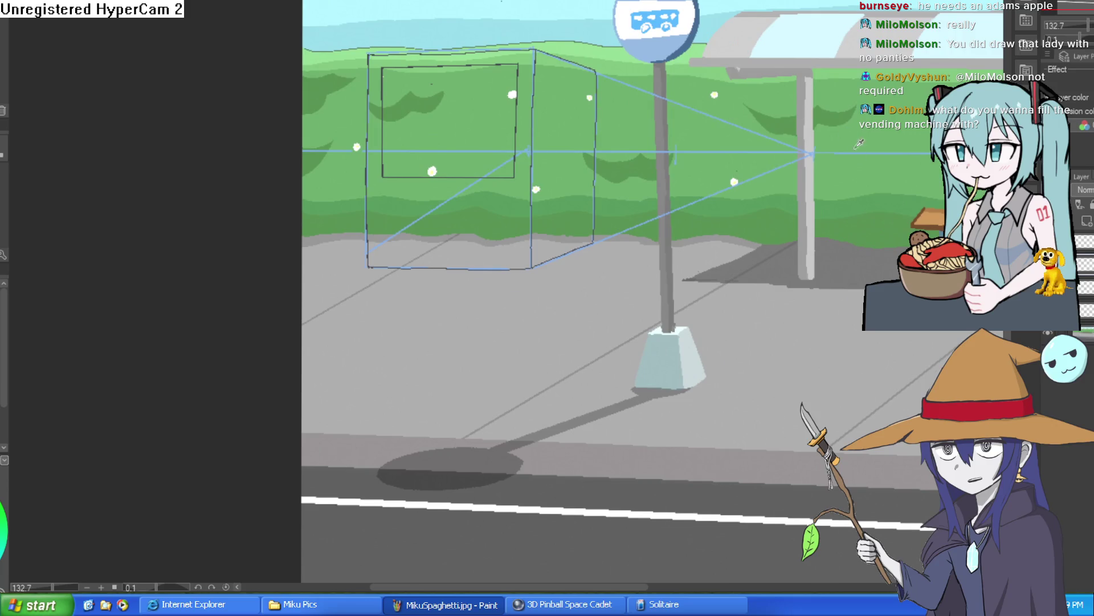
{"action": "left_click_drag", "start_coordinate": [859, 144], "coordinate": [825, 154]}
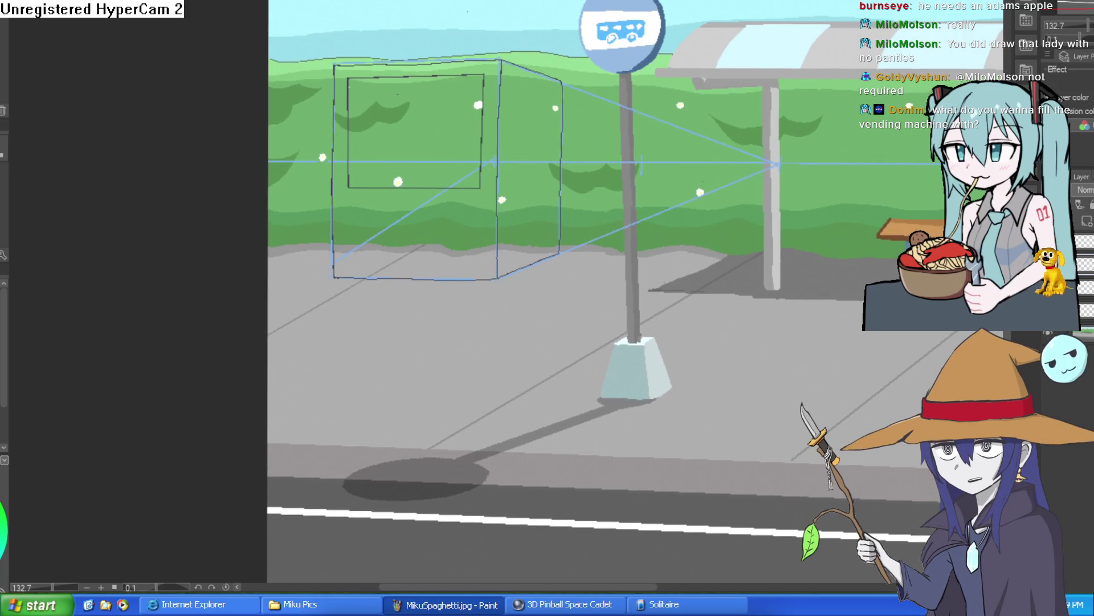
{"action": "left_click_drag", "start_coordinate": [350, 80], "coordinate": [778, 164]}
{"action": "left_click_drag", "start_coordinate": [349, 186], "coordinate": [773, 165]}
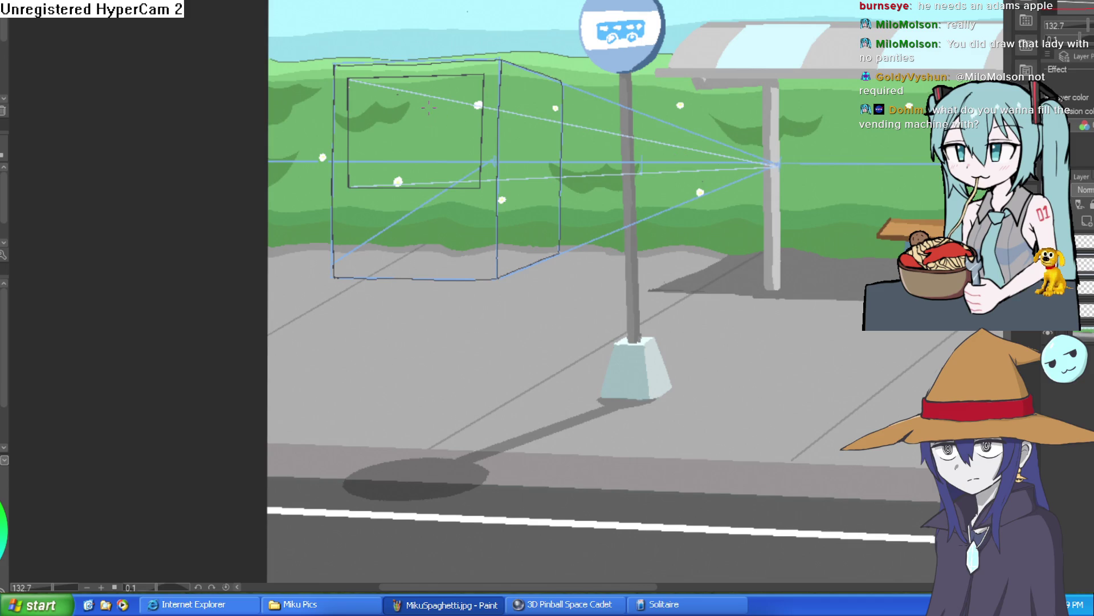
{"action": "left_click_drag", "start_coordinate": [484, 75], "coordinate": [778, 164]}
{"action": "left_click_drag", "start_coordinate": [482, 187], "coordinate": [775, 165]}
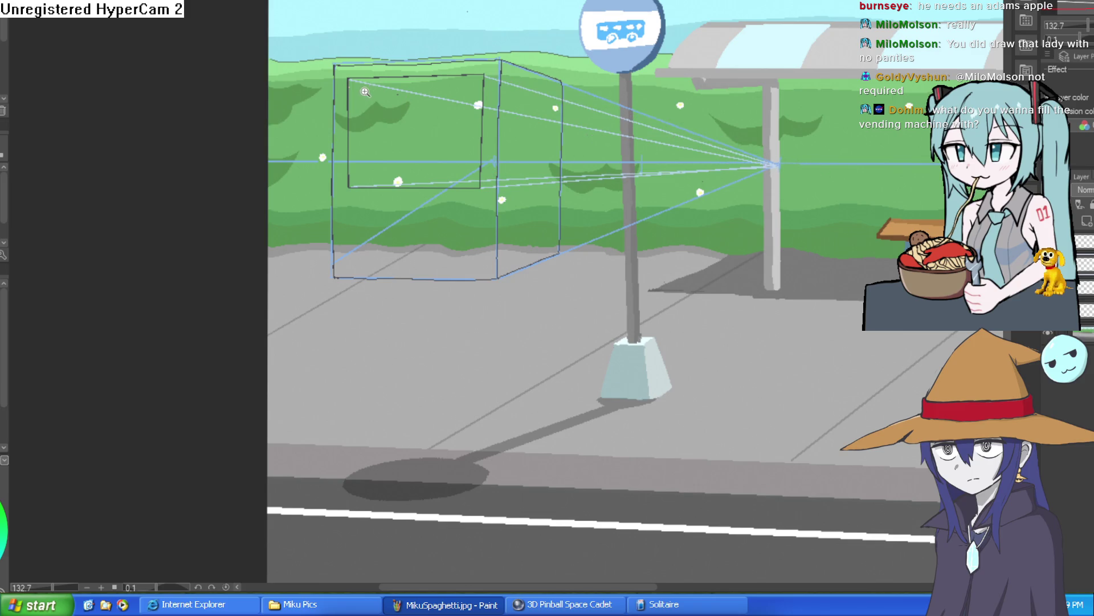
Step: Extend a vertical guide down the inner panel and redraw the rectangle's top edge line
{"action": "left_click", "coordinate": [366, 92]}
{"action": "left_click_drag", "start_coordinate": [376, 144], "coordinate": [374, 226]}
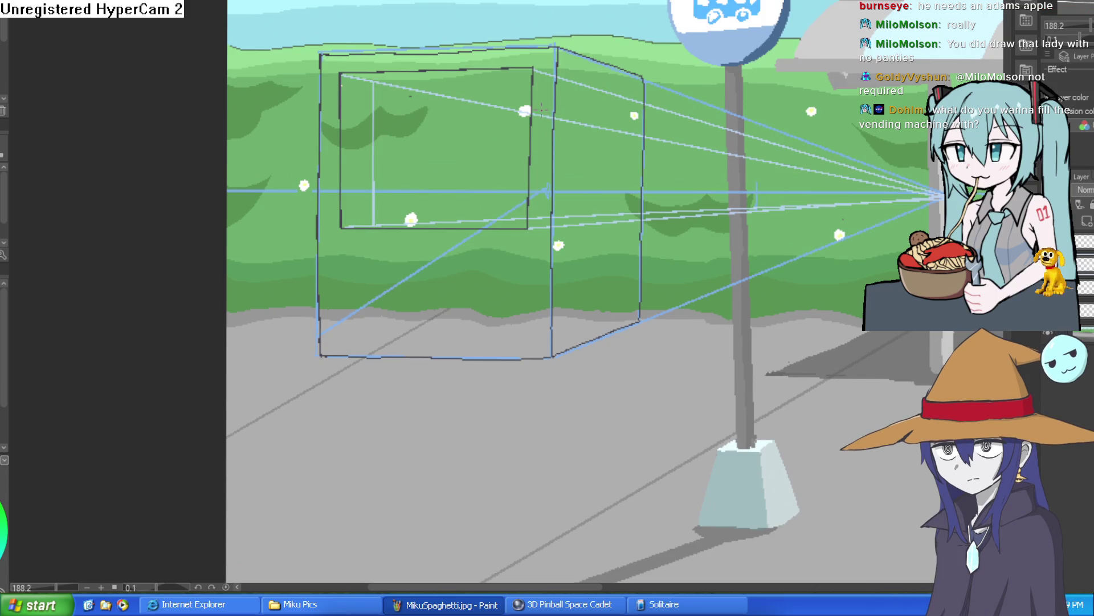
{"action": "left_click_drag", "start_coordinate": [536, 88], "coordinate": [383, 84]}
{"action": "left_click_drag", "start_coordinate": [534, 88], "coordinate": [534, 70]}
{"action": "mouse_move", "coordinate": [375, 84]}
{"action": "left_mouse_down"}
{"action": "mouse_move", "coordinate": [532, 93]}
{"action": "mouse_move", "coordinate": [534, 81]}
{"action": "left_mouse_up"}
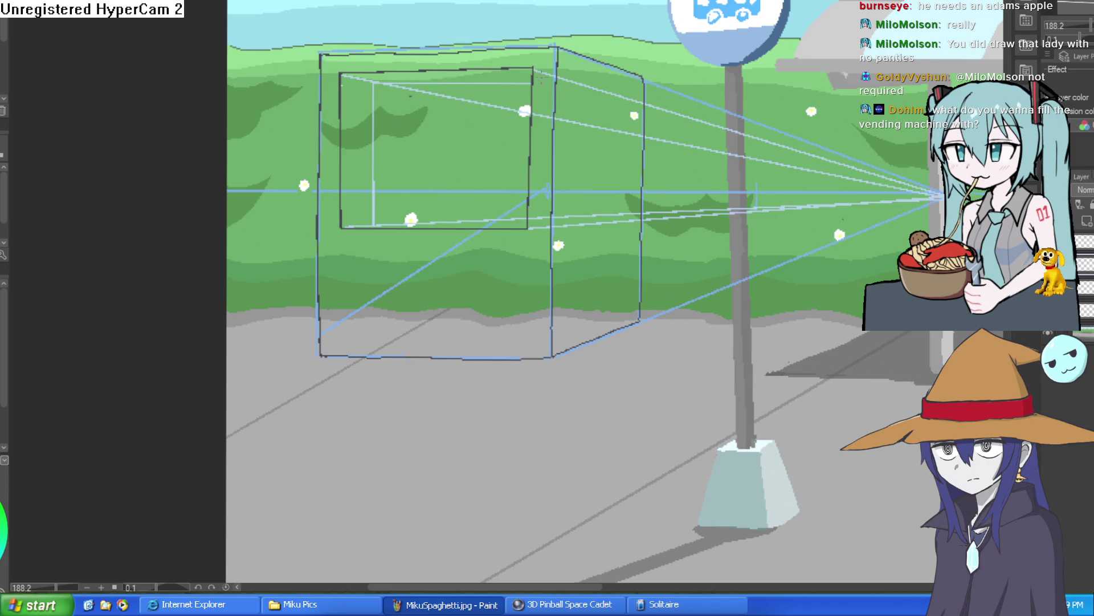
Step: Draw the window's top edge along the guide in the dark outline colour
{"action": "scroll", "coordinate": [660, 175], "scroll_direction": "down", "scroll_amount": 3}
{"action": "mouse_move", "coordinate": [660, 175]}
{"action": "left_mouse_down"}
{"action": "mouse_move", "coordinate": [644, 167]}
{"action": "mouse_move", "coordinate": [630, 176]}
{"action": "left_mouse_up"}
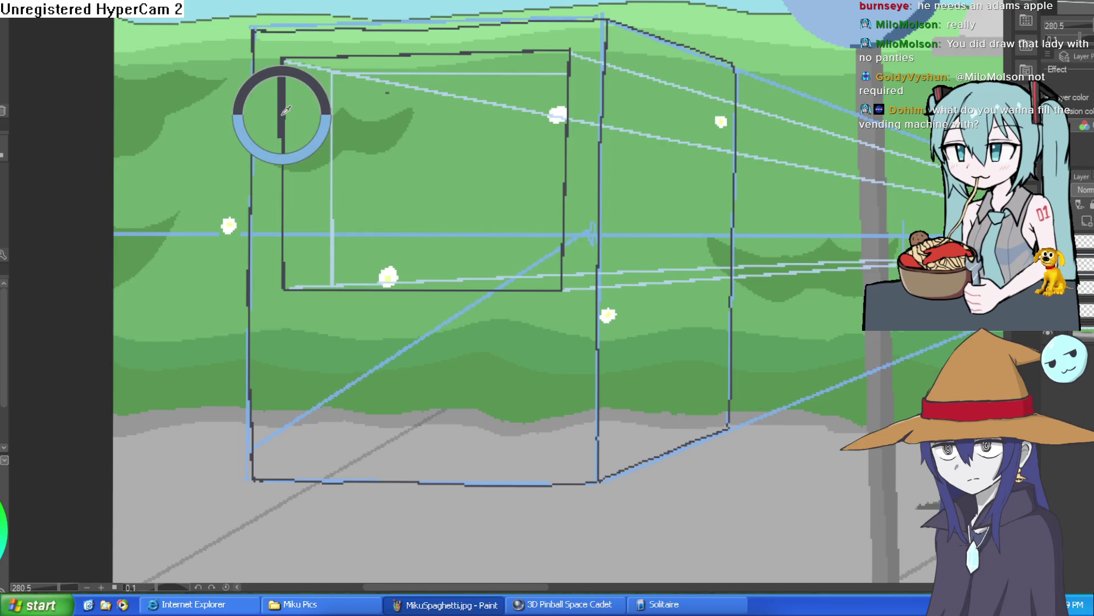
{"action": "scroll", "coordinate": [337, 78], "scroll_direction": "up", "scroll_amount": 1}
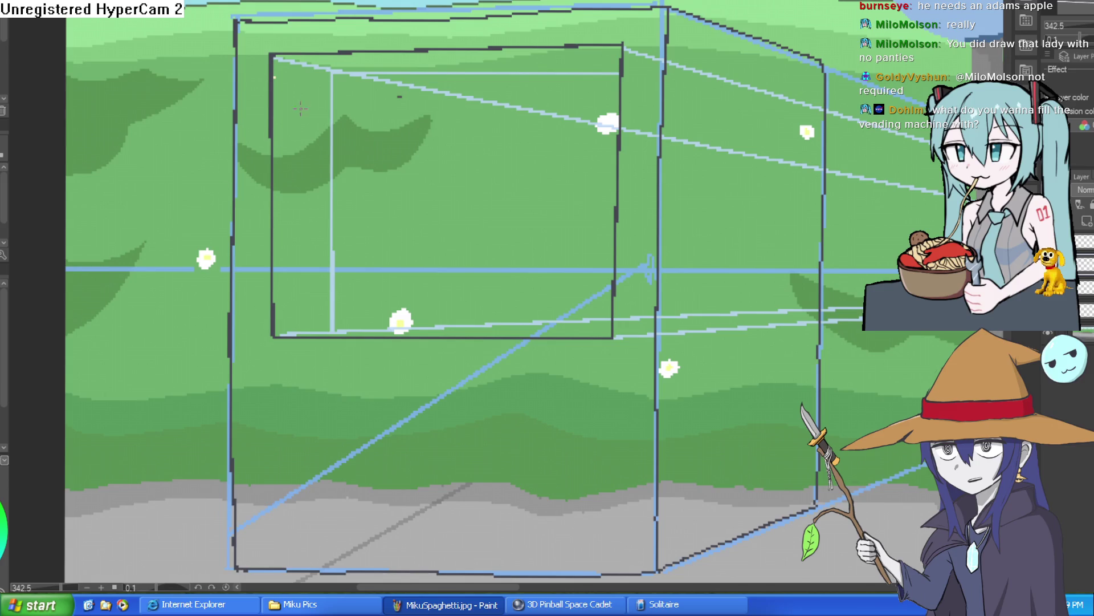
{"action": "left_click", "coordinate": [275, 120], "text": "alt"}
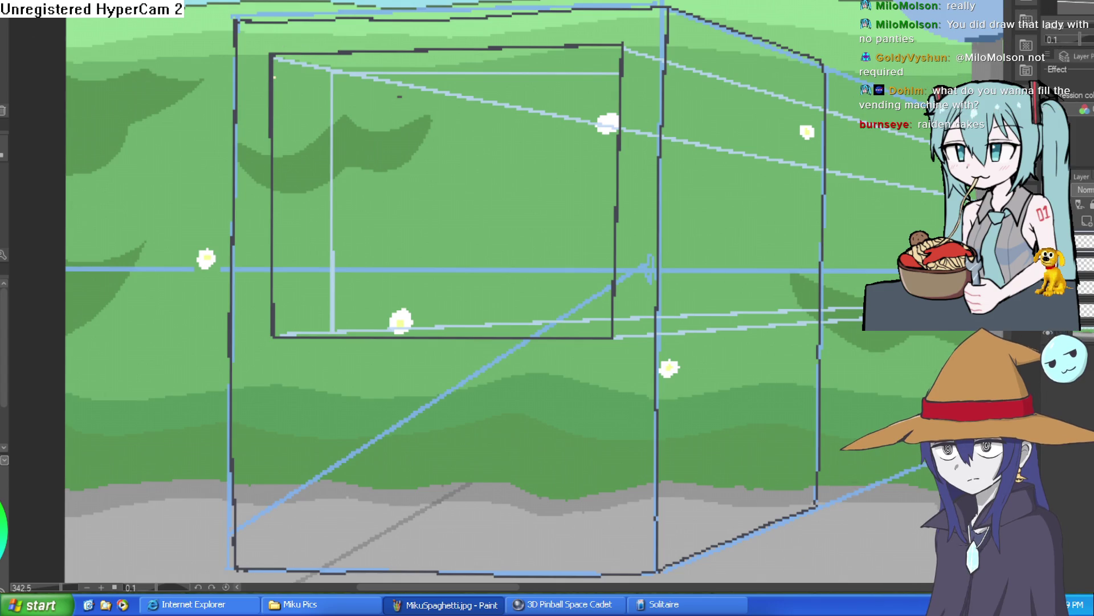
{"action": "left_click_drag", "start_coordinate": [272, 57], "coordinate": [324, 74]}
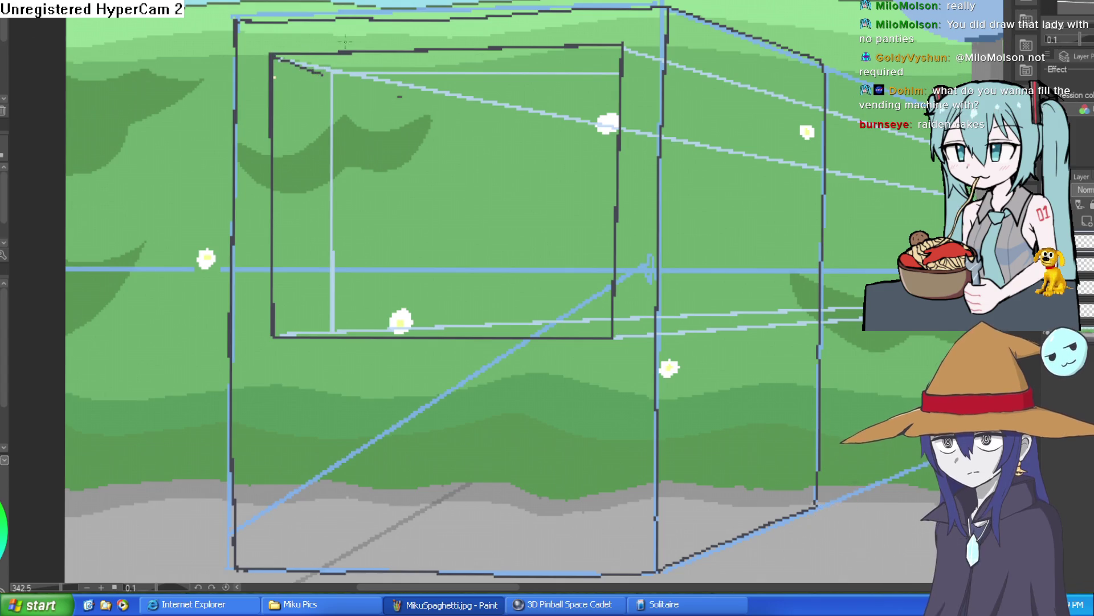
{"action": "scroll", "coordinate": [291, 65], "scroll_direction": "up", "scroll_amount": 2}
{"action": "key", "text": "ctrl+z"}
{"action": "mouse_move", "coordinate": [265, 54]}
{"action": "left_mouse_down"}
{"action": "mouse_move", "coordinate": [354, 78]}
{"action": "mouse_move", "coordinate": [354, 257]}
{"action": "left_mouse_up"}
Step: Draw the window's vertical edge down the guide and rotate the canvas about 38 degrees
{"action": "scroll", "coordinate": [436, 283], "scroll_direction": "down", "scroll_amount": 2}
{"action": "left_click_drag", "start_coordinate": [436, 283], "coordinate": [416, 215]}
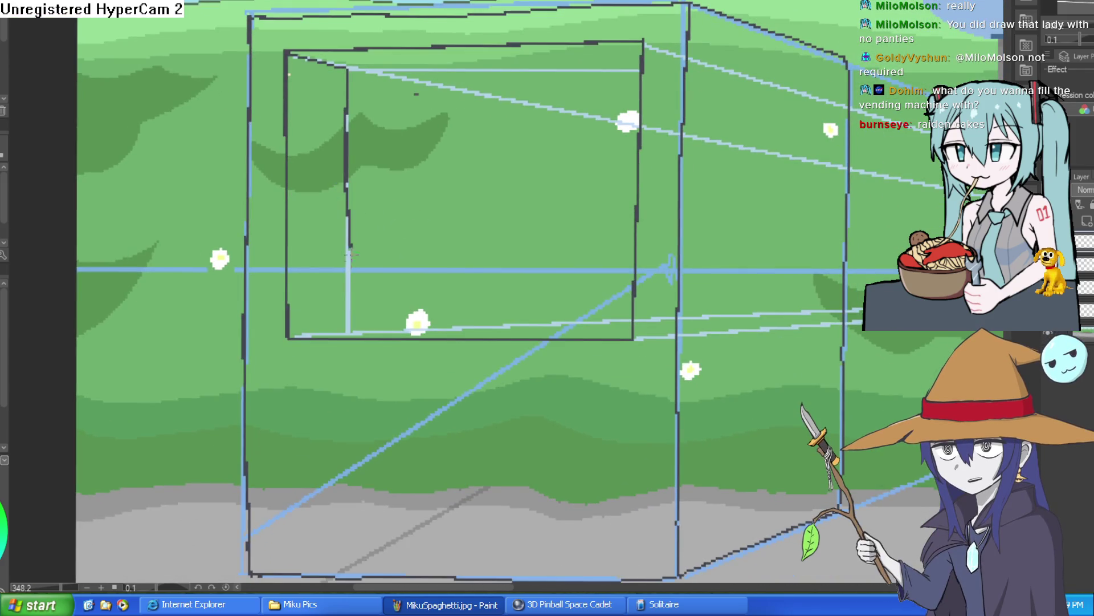
{"action": "mouse_move", "coordinate": [345, 190]}
{"action": "left_mouse_down"}
{"action": "mouse_move", "coordinate": [347, 338]}
{"action": "mouse_move", "coordinate": [347, 305]}
{"action": "left_mouse_up"}
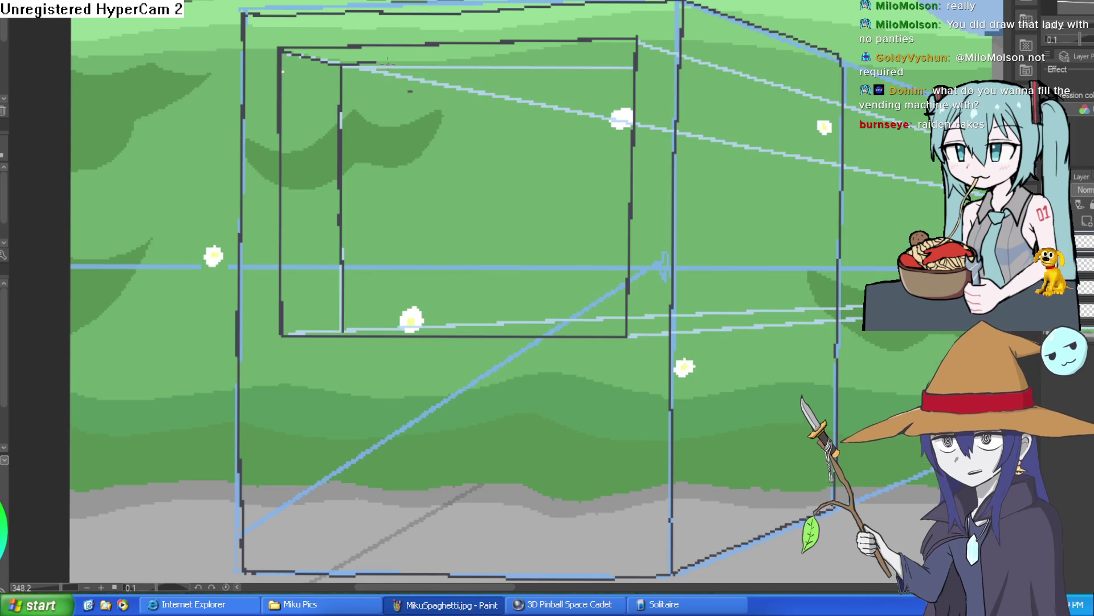
{"action": "mouse_move", "coordinate": [345, 65]}
{"action": "left_mouse_down"}
{"action": "mouse_move", "coordinate": [407, 39]}
{"action": "mouse_move", "coordinate": [487, 27]}
{"action": "left_mouse_up"}
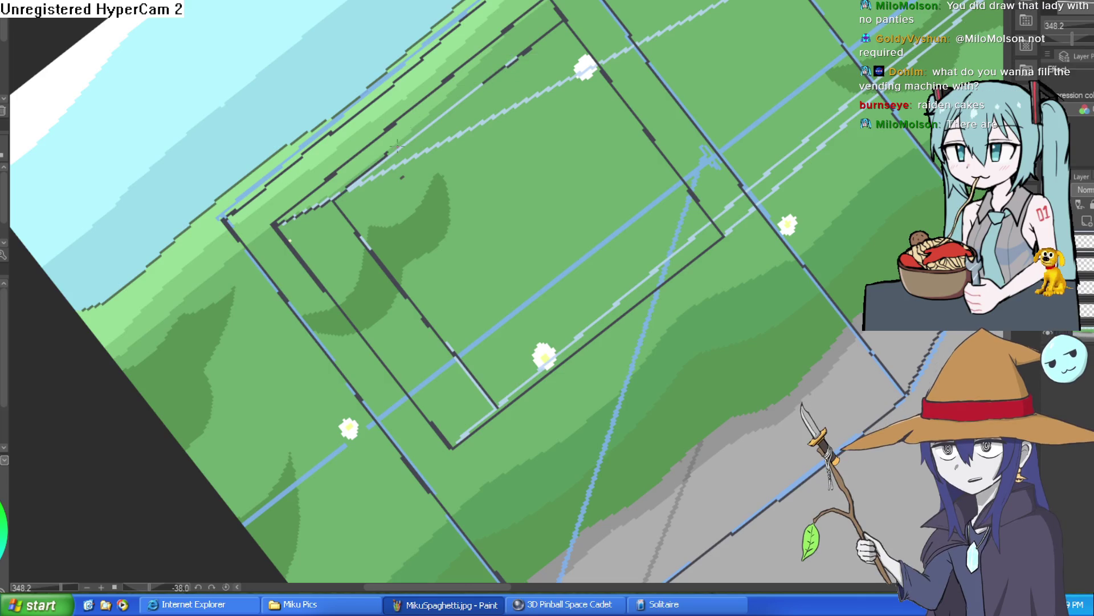
Step: Draw the recess's upper-left edge and depth line, straighten the view, and erase a bit of outline
{"action": "left_click_drag", "start_coordinate": [482, 82], "coordinate": [338, 201]}
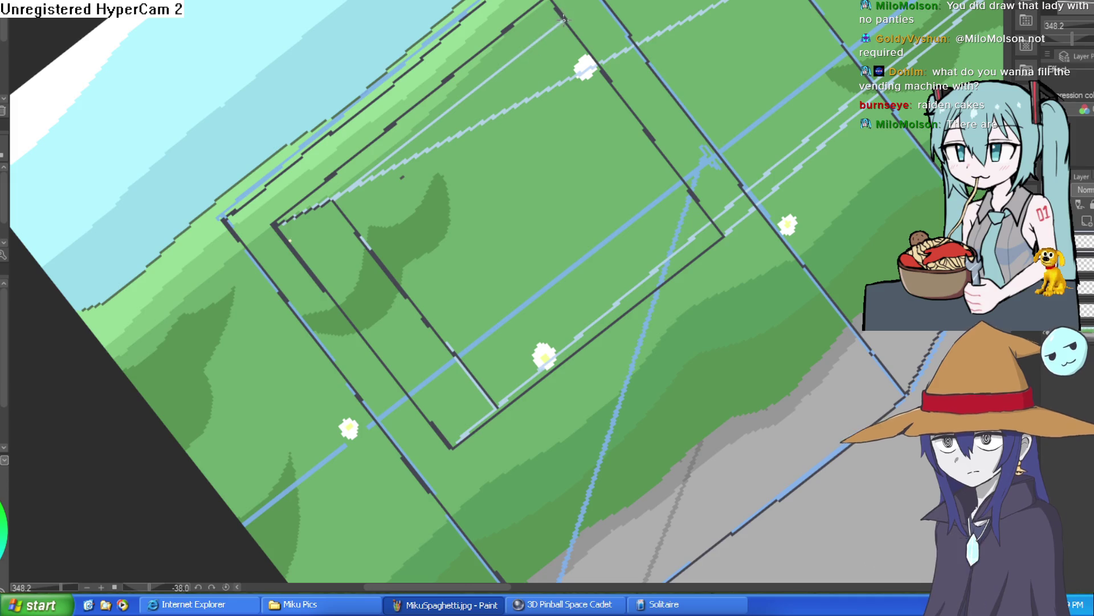
{"action": "mouse_move", "coordinate": [333, 199]}
{"action": "left_mouse_down"}
{"action": "mouse_move", "coordinate": [565, 18]}
{"action": "mouse_move", "coordinate": [636, 63]}
{"action": "mouse_move", "coordinate": [697, 195]}
{"action": "left_mouse_up"}
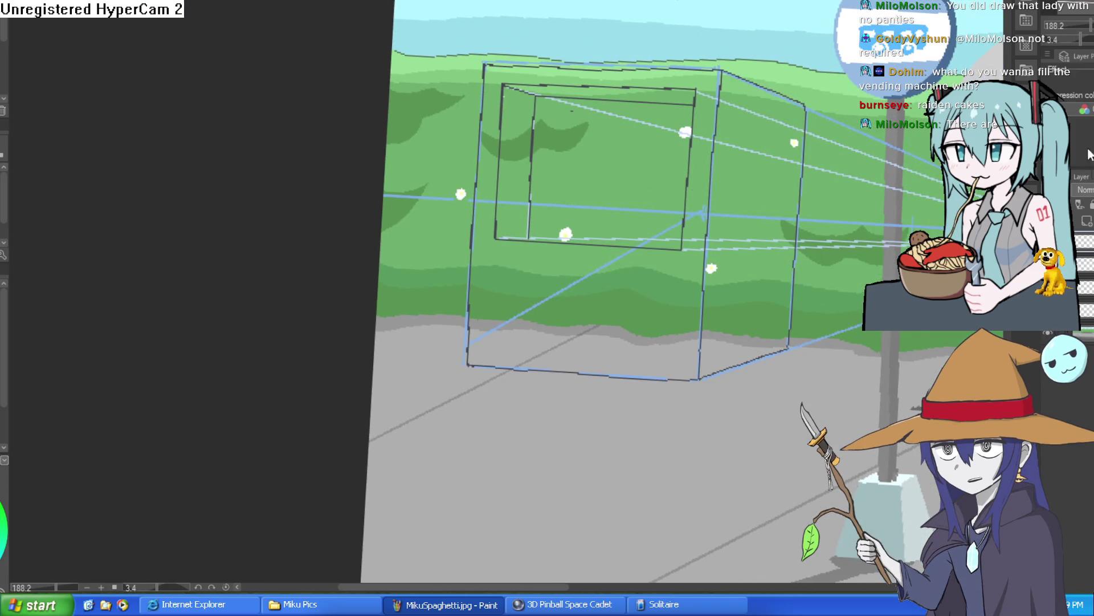
{"action": "mouse_move", "coordinate": [837, 284]}
{"action": "left_mouse_down"}
{"action": "mouse_move", "coordinate": [841, 292]}
{"action": "mouse_move", "coordinate": [835, 279]}
{"action": "left_mouse_up"}
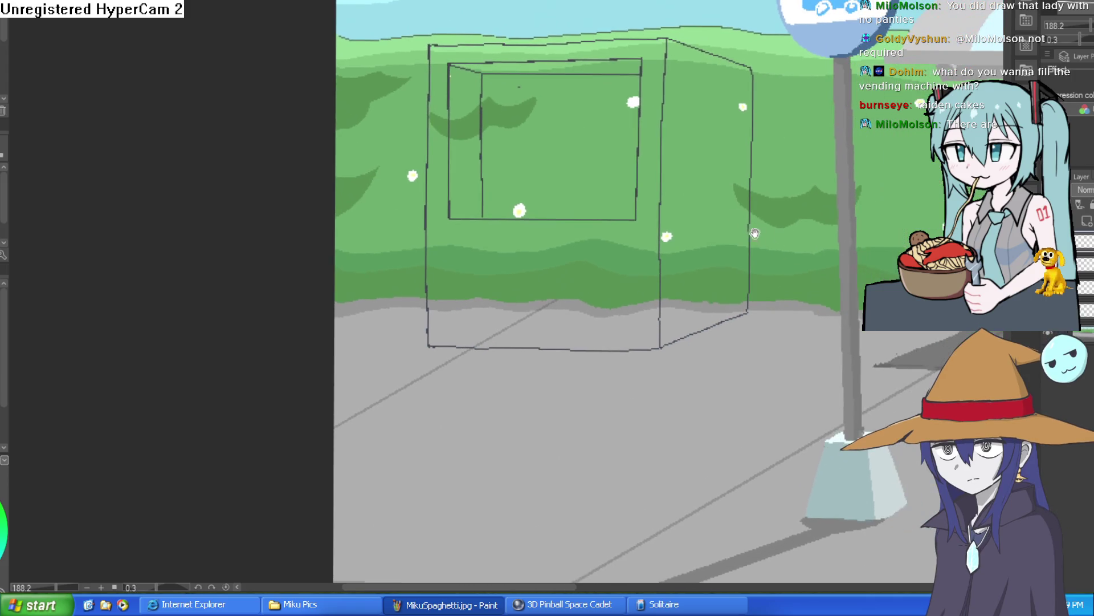
{"action": "scroll", "coordinate": [521, 85], "scroll_direction": "up", "scroll_amount": 5}
{"action": "scroll", "coordinate": [534, 85], "scroll_direction": "down", "scroll_amount": 5}
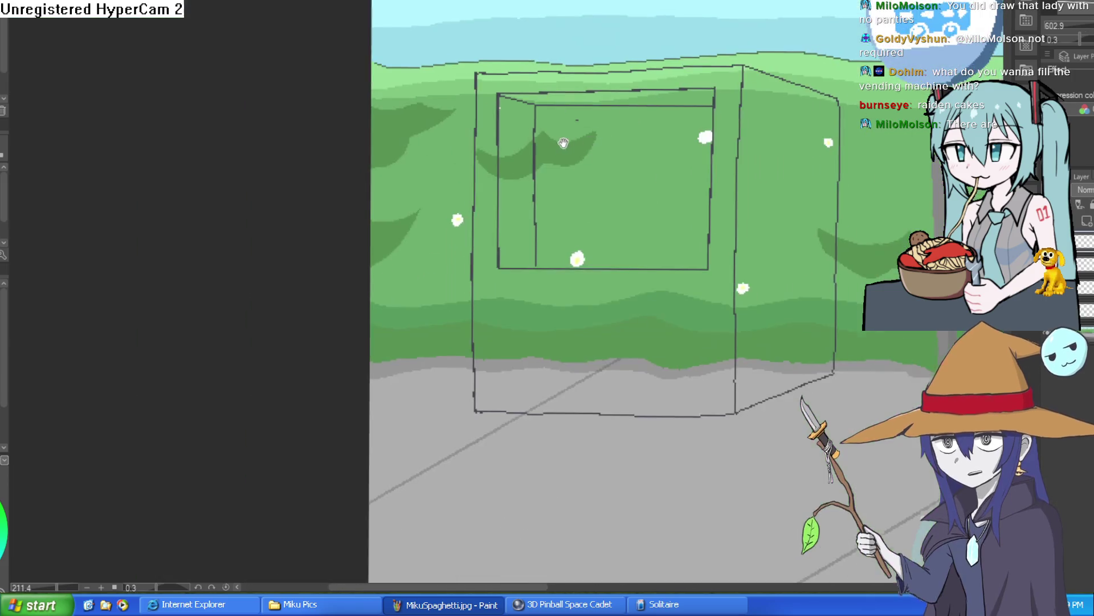
{"action": "scroll", "coordinate": [557, 151], "scroll_direction": "up", "scroll_amount": 1}
{"action": "scroll", "coordinate": [489, 121], "scroll_direction": "up", "scroll_amount": 4}
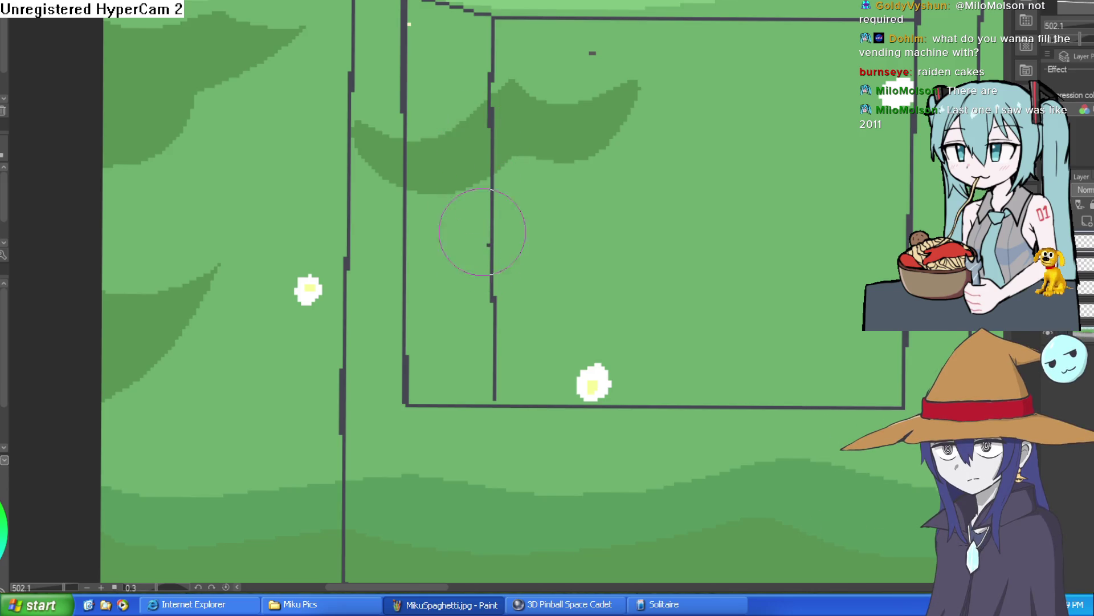
{"action": "left_click", "coordinate": [497, 288]}
Step: Redraw the gap in the vertical outline, then zoom out to see the whole machine
{"action": "left_click_drag", "start_coordinate": [491, 251], "coordinate": [494, 301]}
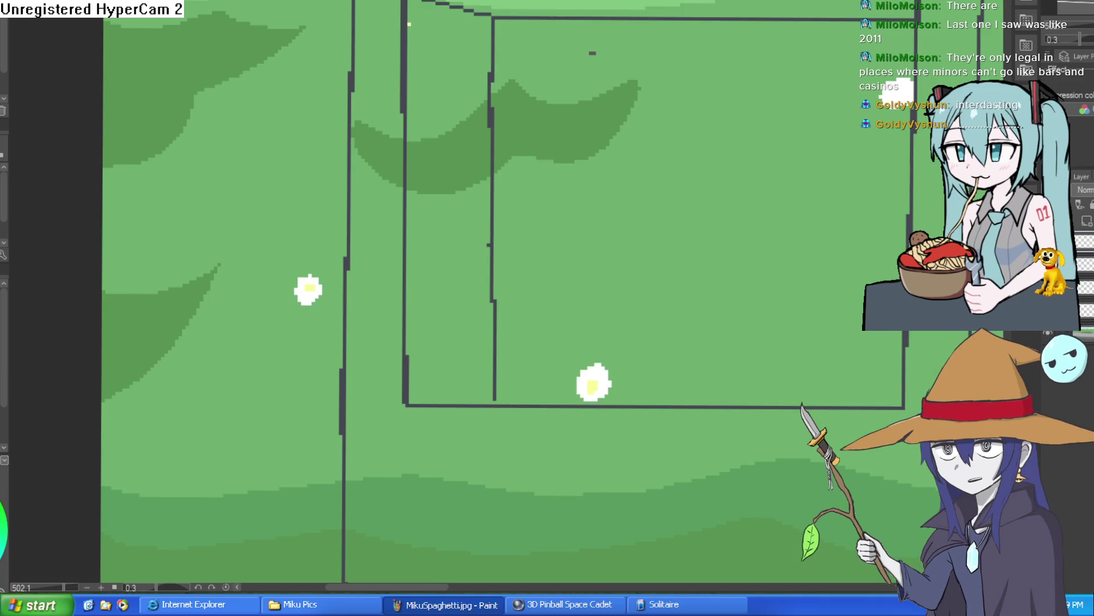
{"action": "left_click_drag", "start_coordinate": [752, 195], "coordinate": [731, 149]}
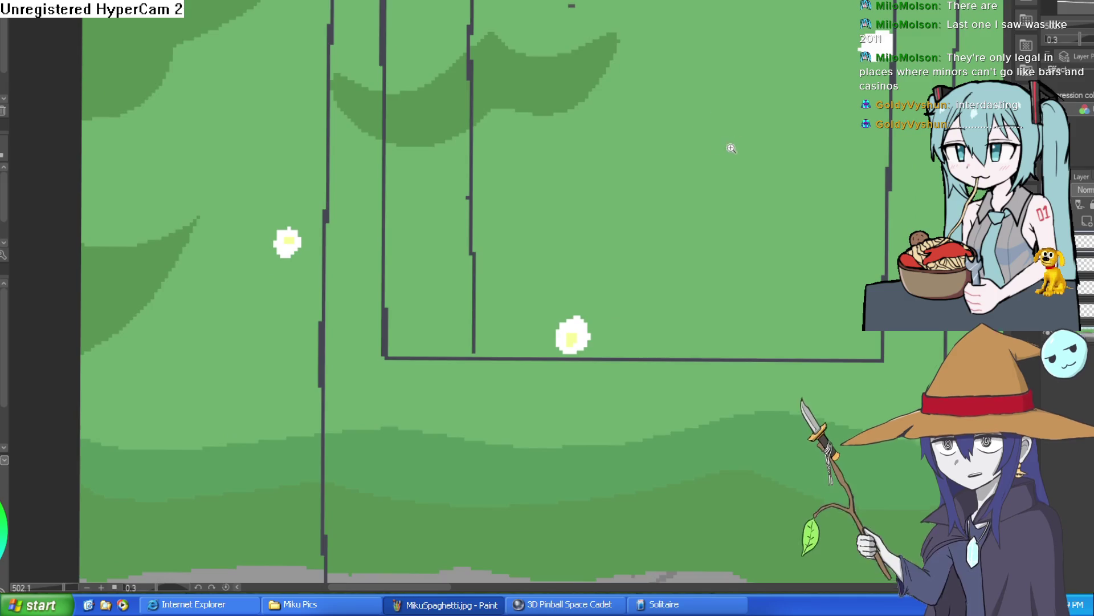
{"action": "scroll", "coordinate": [731, 148], "scroll_direction": "down", "scroll_amount": 2}
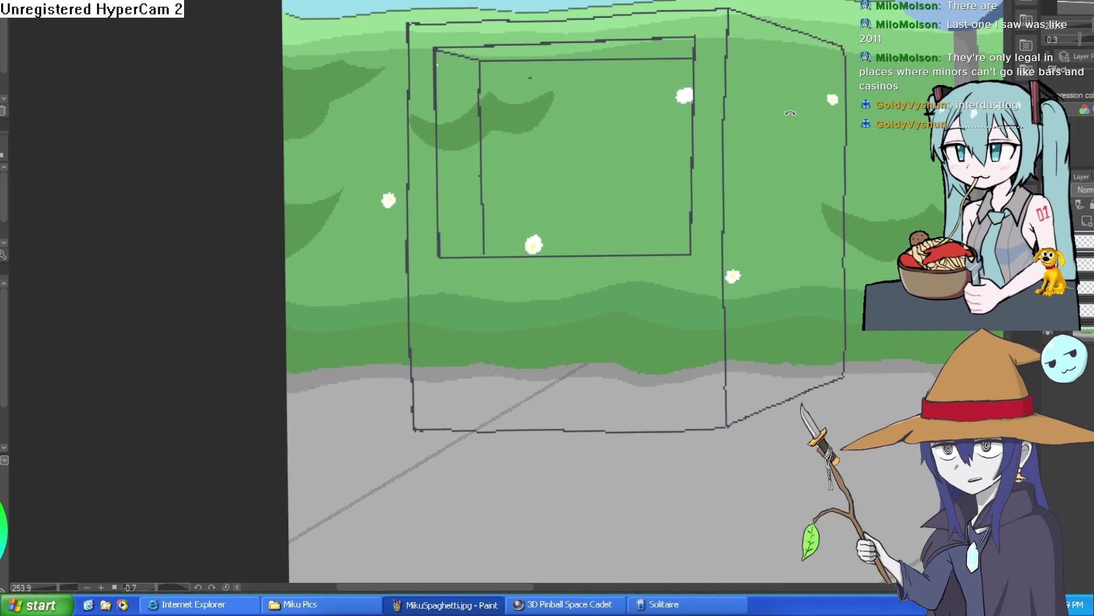
{"action": "scroll", "coordinate": [790, 113], "scroll_direction": "down", "scroll_amount": 2}
{"action": "left_click_drag", "start_coordinate": [790, 113], "coordinate": [721, 175]}
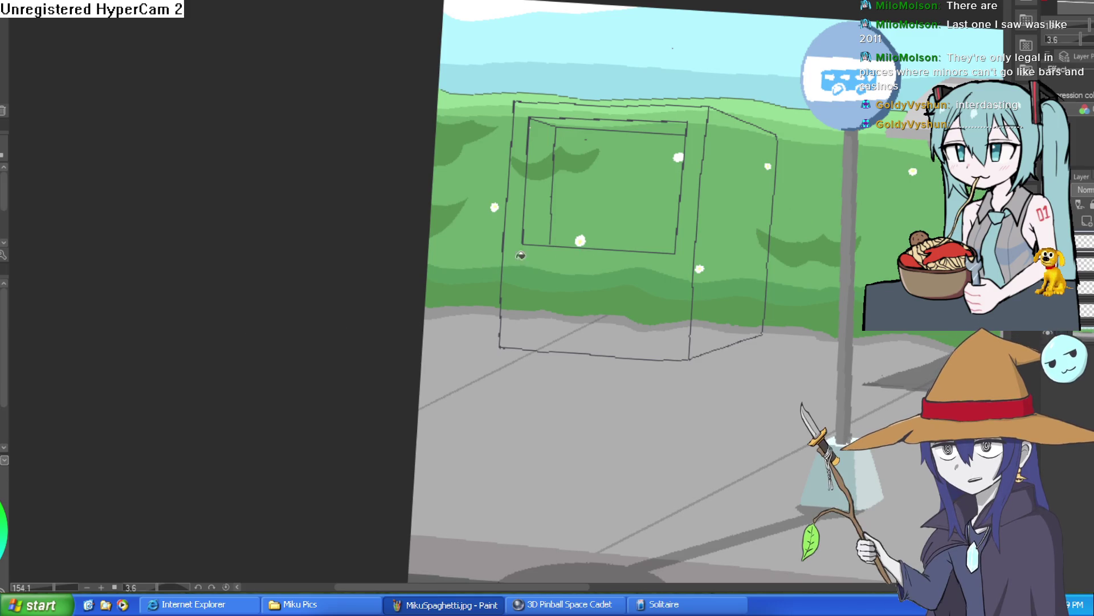
Step: Fill the machine's lower front, front face and strip above the window pale lavender
{"action": "left_click", "coordinate": [581, 282]}
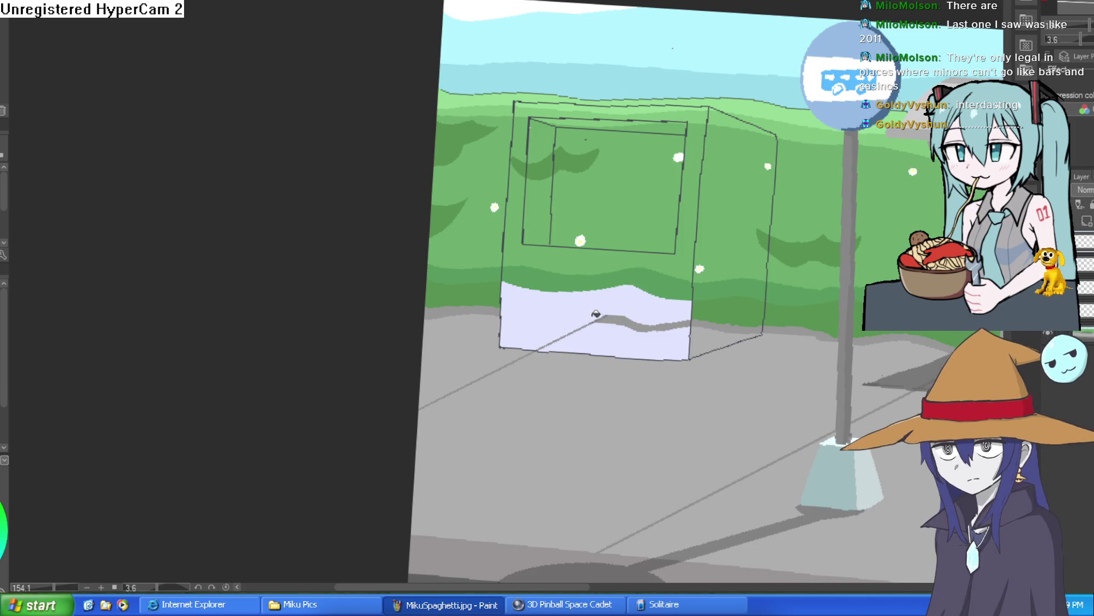
{"action": "left_click", "coordinate": [681, 262]}
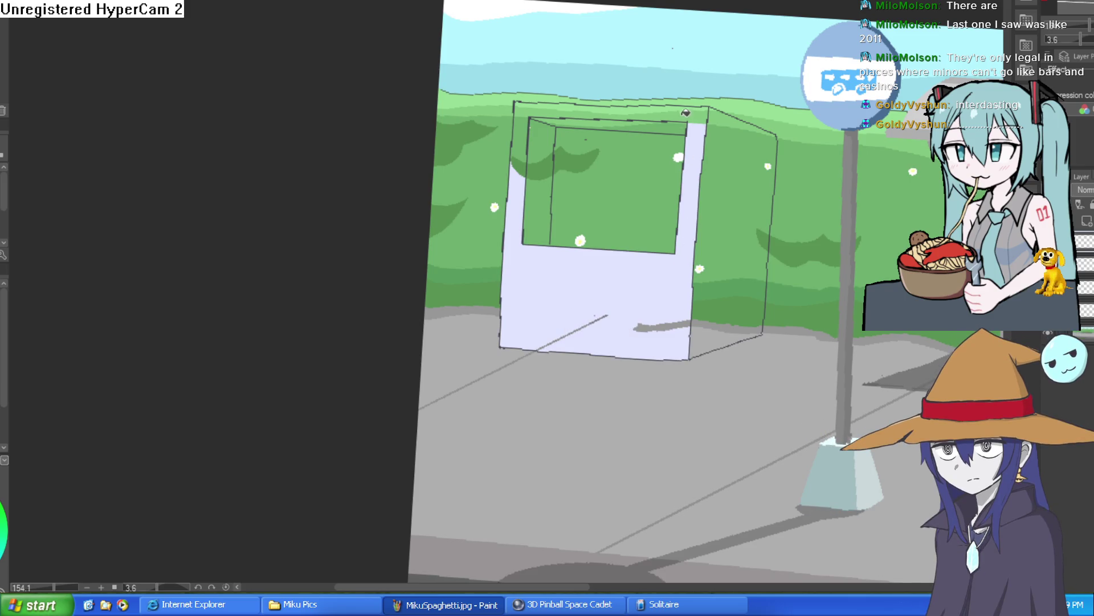
{"action": "left_click", "coordinate": [685, 113]}
{"action": "left_click", "coordinate": [597, 106]}
{"action": "left_click", "coordinate": [605, 105]}
Step: Fill the left strip, right side face and leftover grey patches pale lavender
{"action": "left_click", "coordinate": [520, 137]}
{"action": "left_click", "coordinate": [527, 163]}
{"action": "left_click", "coordinate": [734, 181]}
{"action": "left_click", "coordinate": [732, 308]}
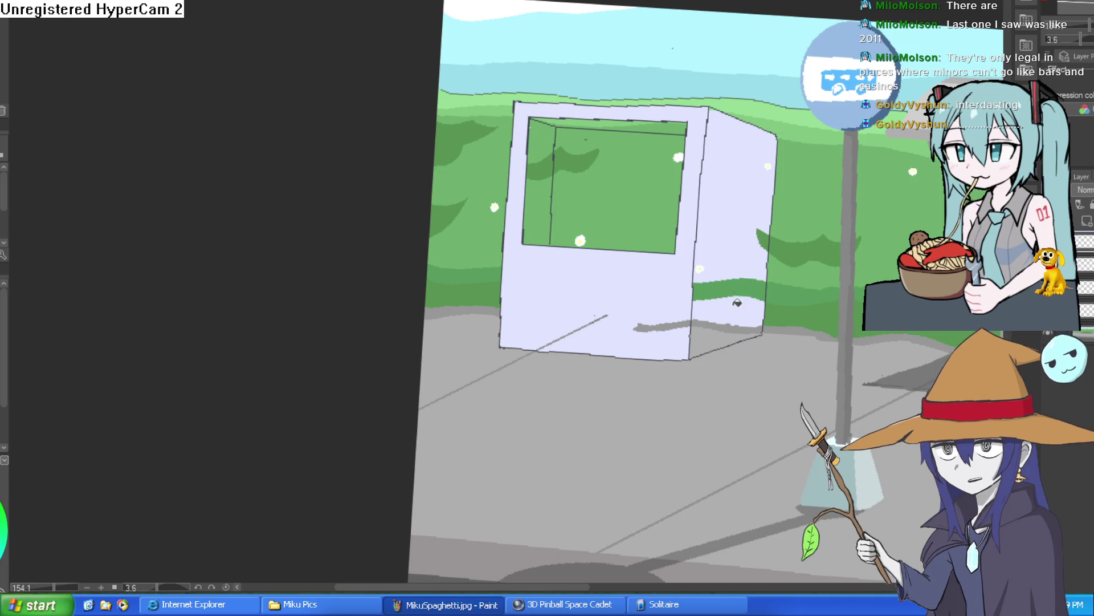
{"action": "left_click", "coordinate": [735, 289]}
{"action": "left_click", "coordinate": [726, 341]}
{"action": "left_click", "coordinate": [692, 320]}
{"action": "left_click", "coordinate": [692, 320]}
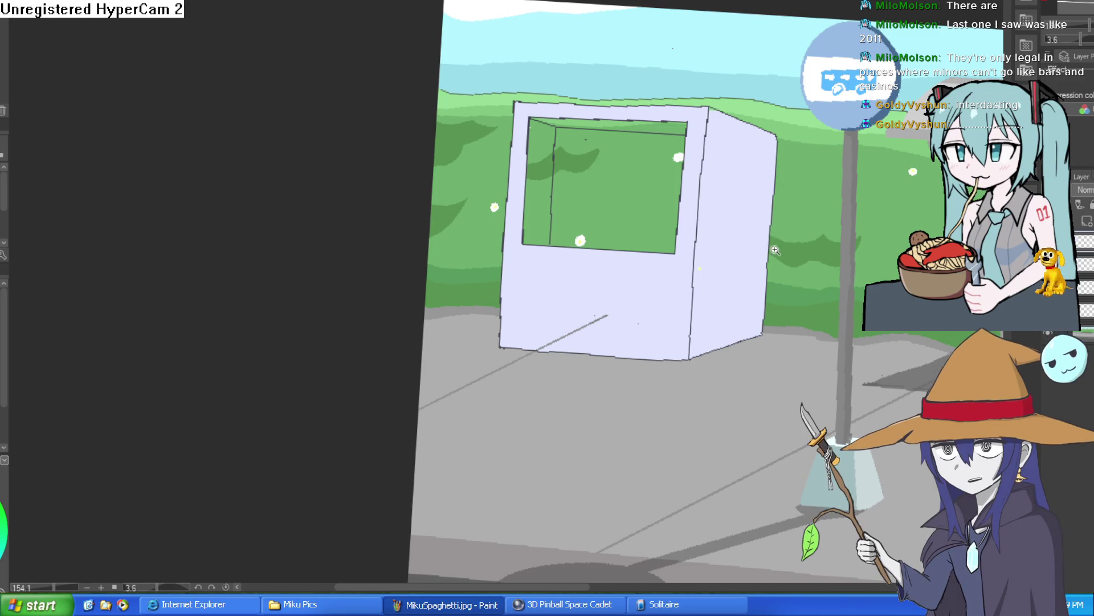
{"action": "scroll", "coordinate": [765, 230], "scroll_direction": "down", "scroll_amount": 3}
{"action": "scroll", "coordinate": [734, 277], "scroll_direction": "down", "scroll_amount": 2}
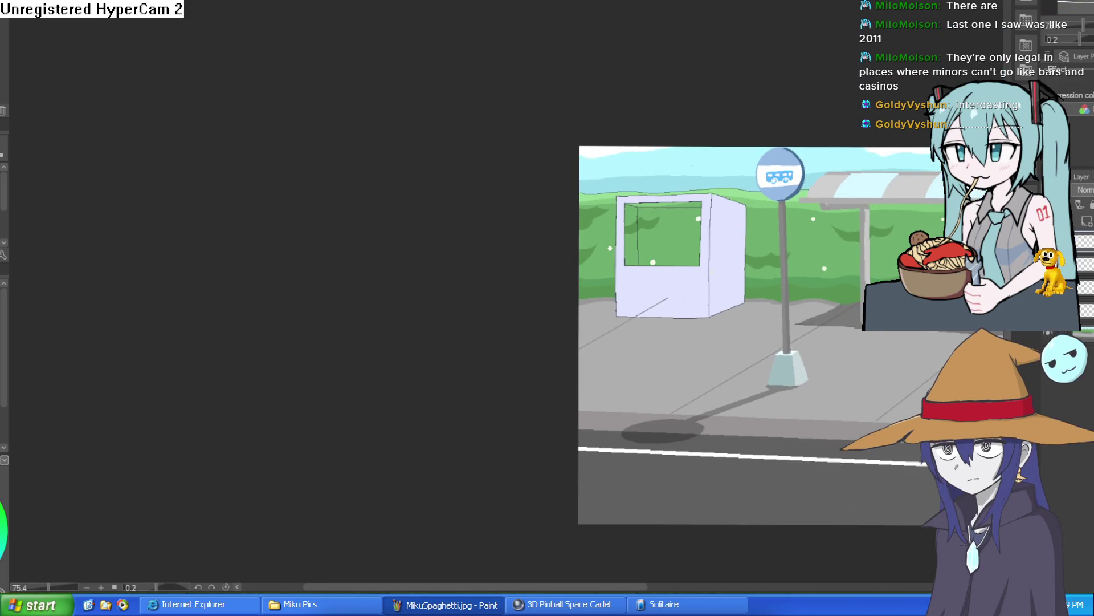
Step: Fill the window pane and its narrow left strip with darker lavender
{"action": "left_click_drag", "start_coordinate": [734, 277], "coordinate": [570, 239]}
{"action": "scroll", "coordinate": [802, 203], "scroll_direction": "up", "scroll_amount": 1}
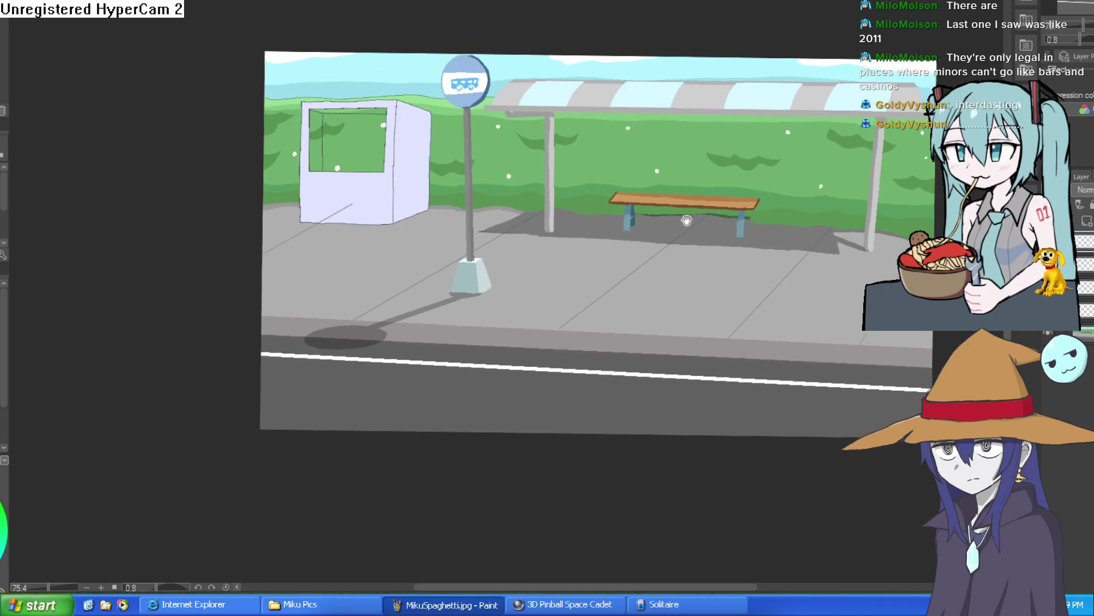
{"action": "left_click_drag", "start_coordinate": [802, 202], "coordinate": [741, 211]}
{"action": "scroll", "coordinate": [636, 217], "scroll_direction": "down", "scroll_amount": 1}
{"action": "scroll", "coordinate": [635, 217], "scroll_direction": "up", "scroll_amount": 2}
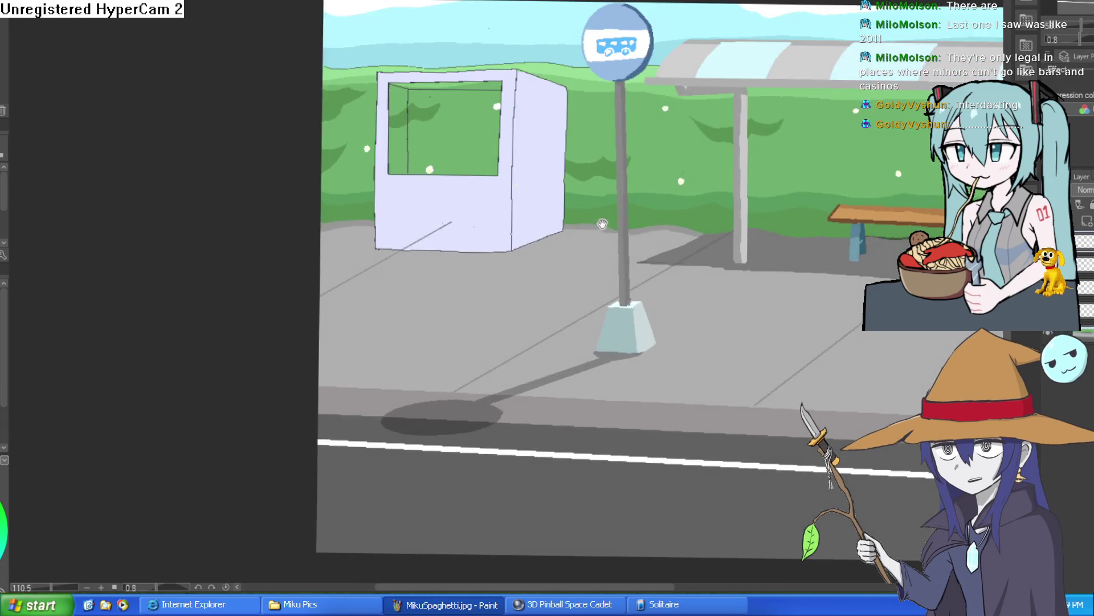
{"action": "left_click_drag", "start_coordinate": [786, 256], "coordinate": [793, 205]}
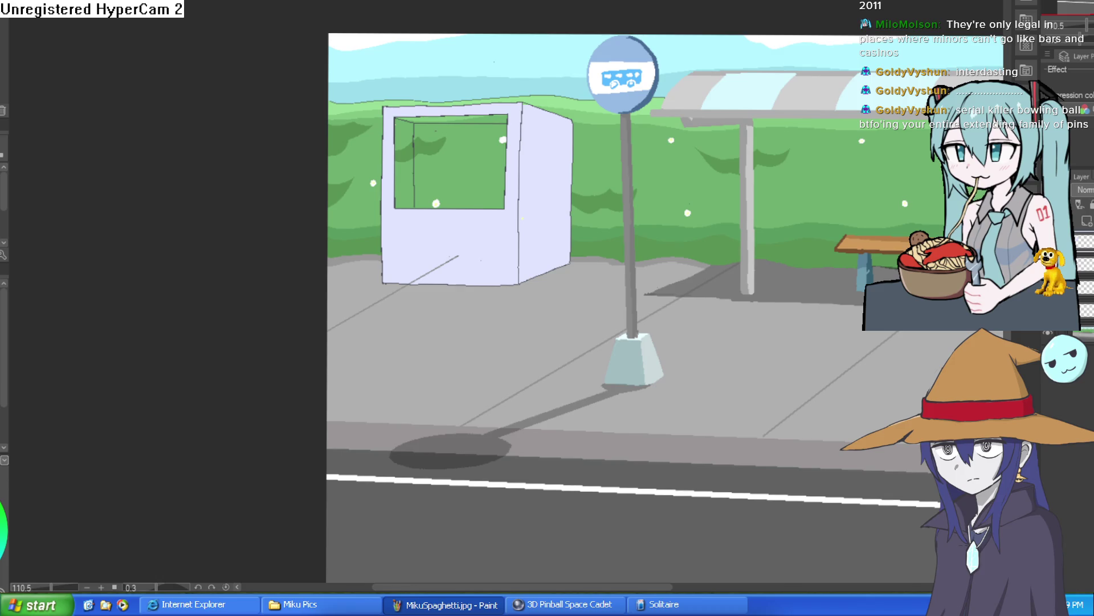
{"action": "left_click", "coordinate": [456, 171]}
{"action": "left_click", "coordinate": [405, 151]}
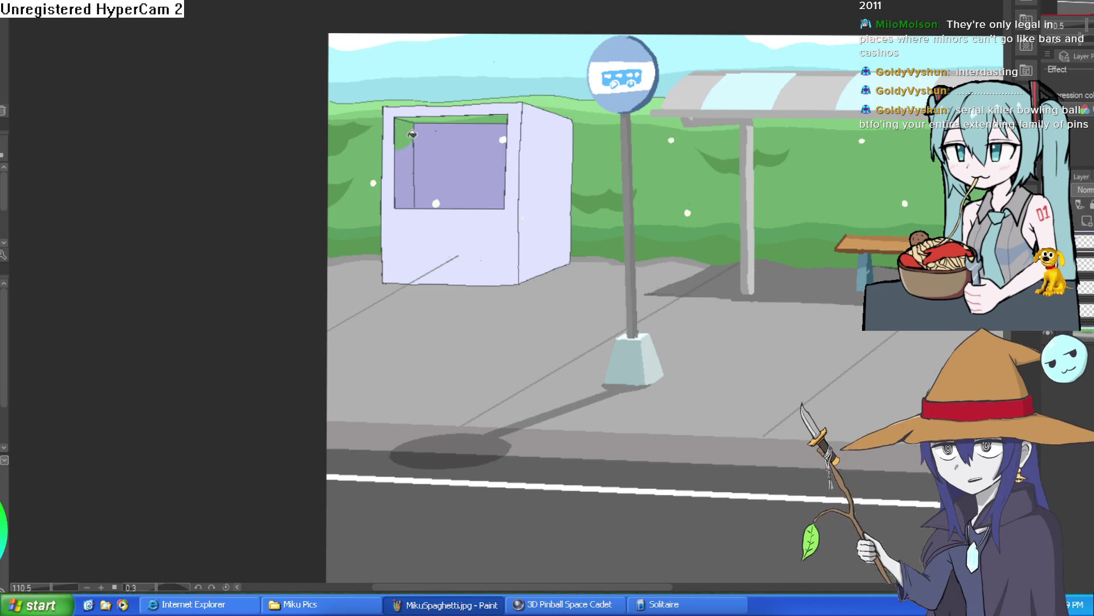
Step: Cover stray green pixels on the window edge and erase the grey ground line's upper end
{"action": "scroll", "coordinate": [490, 119], "scroll_direction": "up", "scroll_amount": 5}
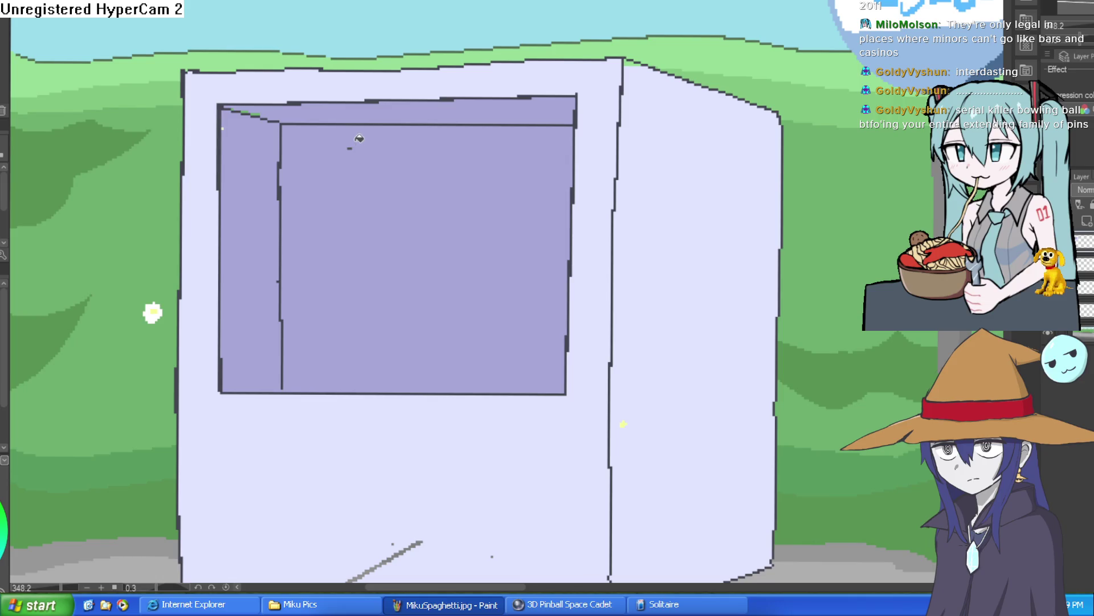
{"action": "scroll", "coordinate": [216, 128], "scroll_direction": "up", "scroll_amount": 4}
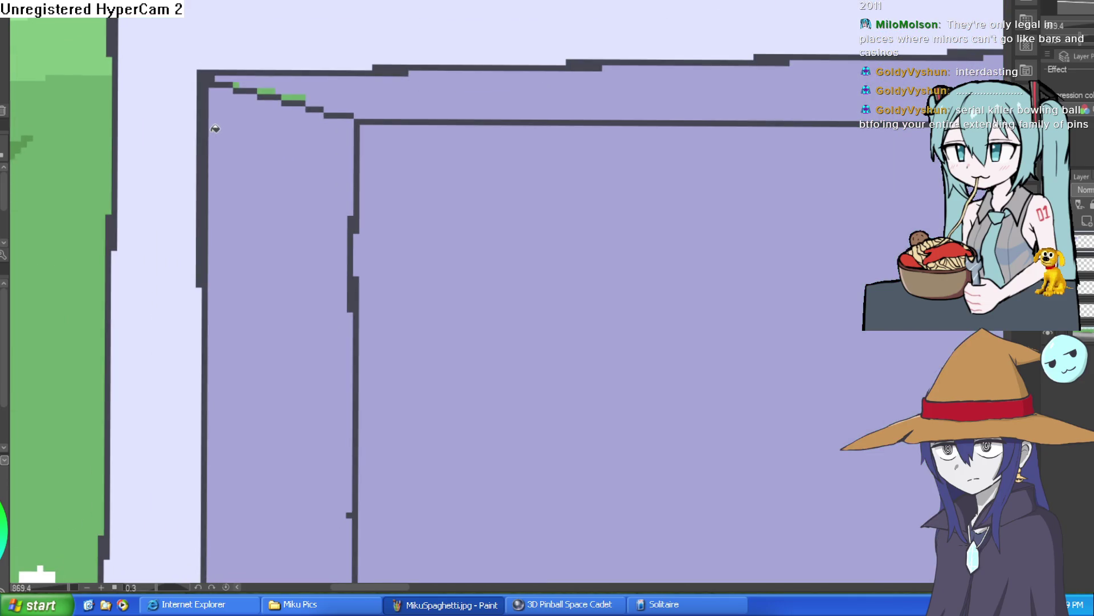
{"action": "left_click", "coordinate": [237, 86]}
{"action": "left_click", "coordinate": [267, 92]}
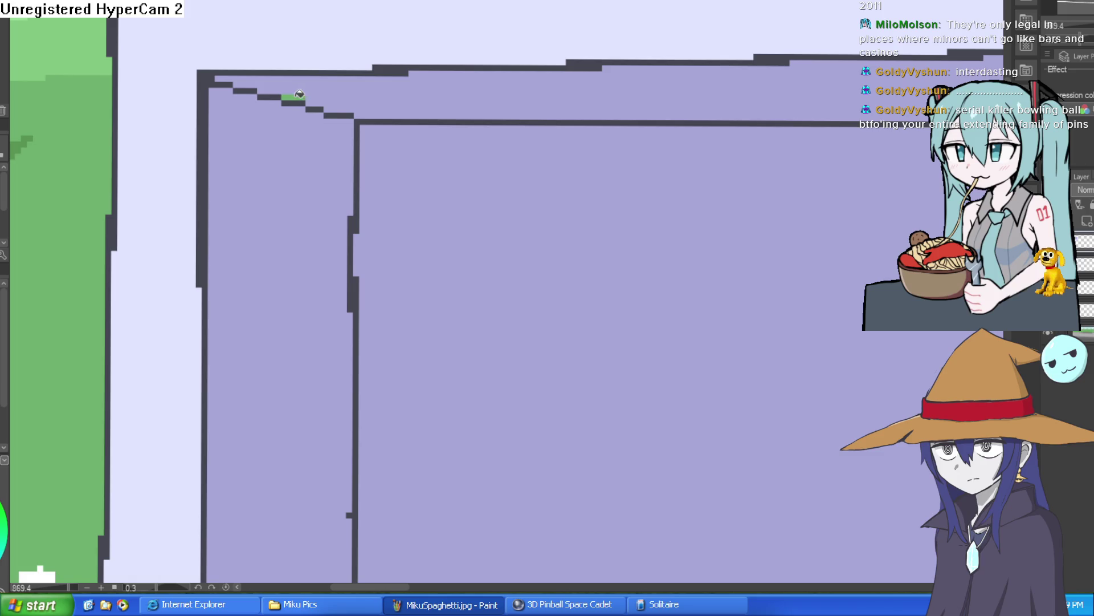
{"action": "scroll", "coordinate": [506, 163], "scroll_direction": "down", "scroll_amount": 5}
{"action": "scroll", "coordinate": [573, 291], "scroll_direction": "up", "scroll_amount": 6}
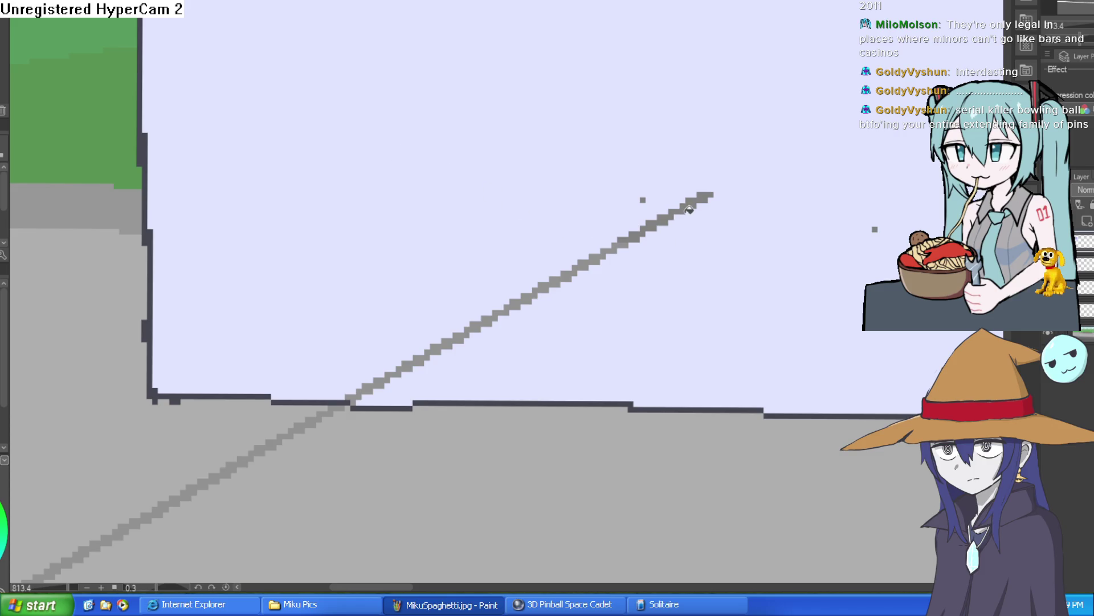
{"action": "mouse_move", "coordinate": [710, 191]}
{"action": "left_mouse_down"}
{"action": "mouse_move", "coordinate": [644, 241]}
{"action": "mouse_move", "coordinate": [607, 254]}
{"action": "mouse_move", "coordinate": [658, 208]}
{"action": "mouse_move", "coordinate": [564, 278]}
{"action": "mouse_move", "coordinate": [605, 258]}
{"action": "mouse_move", "coordinate": [348, 395]}
{"action": "mouse_move", "coordinate": [363, 387]}
{"action": "left_mouse_up"}
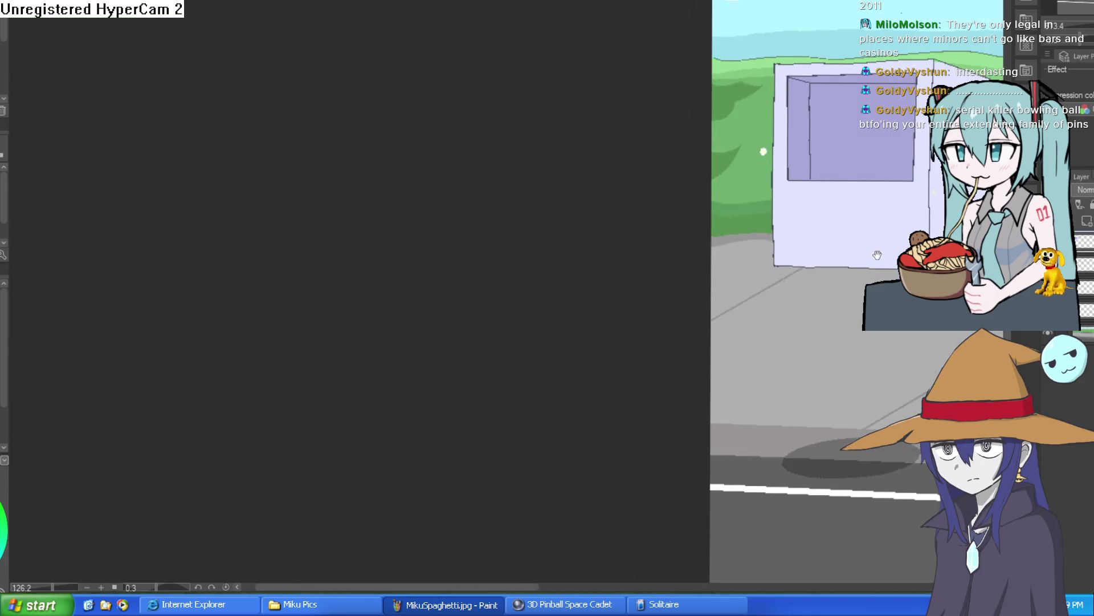
{"action": "scroll", "coordinate": [546, 349], "scroll_direction": "down", "scroll_amount": 5}
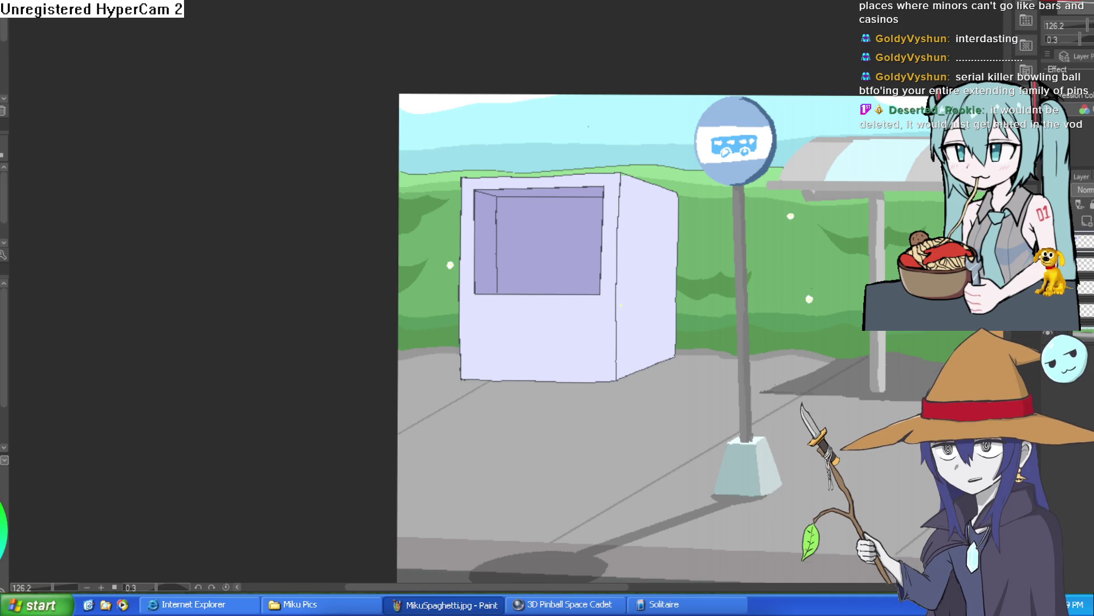
Step: Switch to the line-art character document and zoom in close on the figure
{"action": "key", "text": "ctrl+Tab"}
{"action": "key", "text": "ctrl+Tab"}
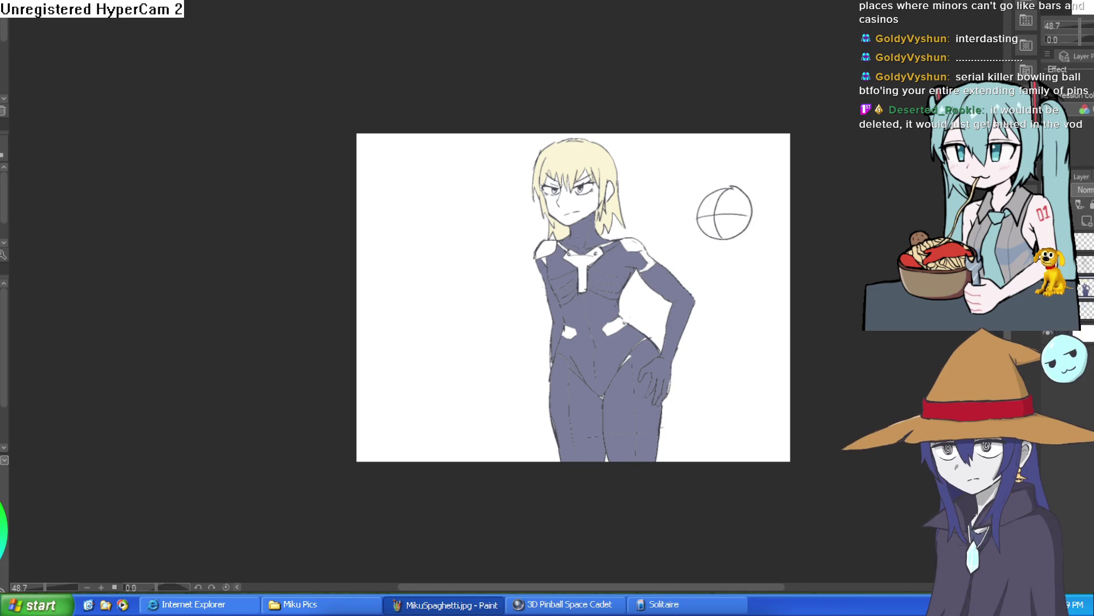
{"action": "left_click_drag", "start_coordinate": [728, 346], "coordinate": [713, 298]}
{"action": "scroll", "coordinate": [694, 377], "scroll_direction": "up", "scroll_amount": 3}
{"action": "left_click_drag", "start_coordinate": [694, 376], "coordinate": [685, 424]}
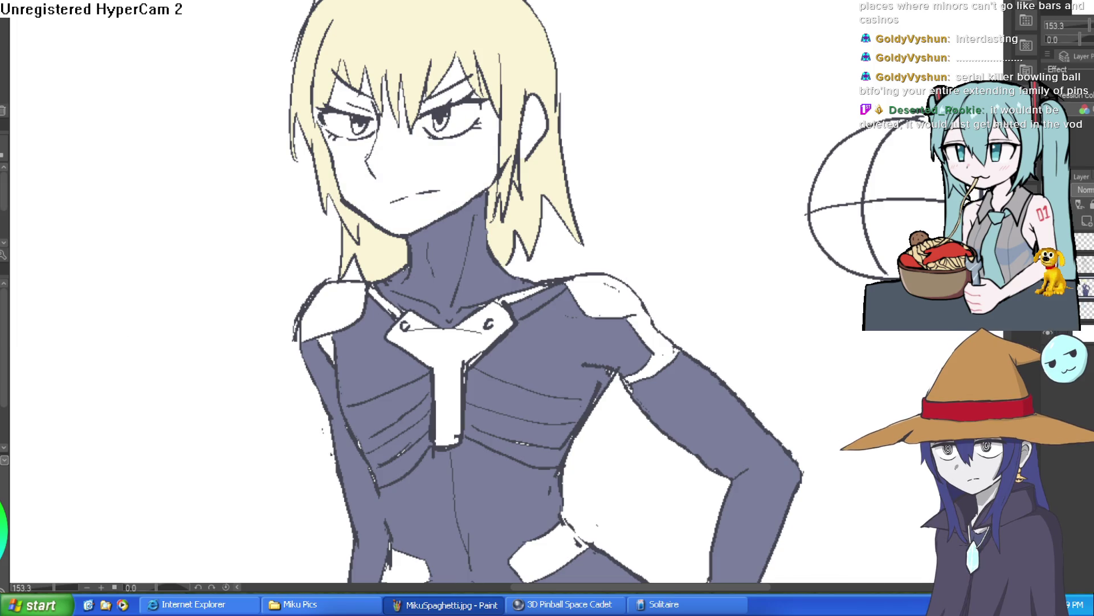
Step: Fill the face and inner ear with pale skin pink, replacing a too-dark first fill
{"action": "left_click", "coordinate": [456, 135]}
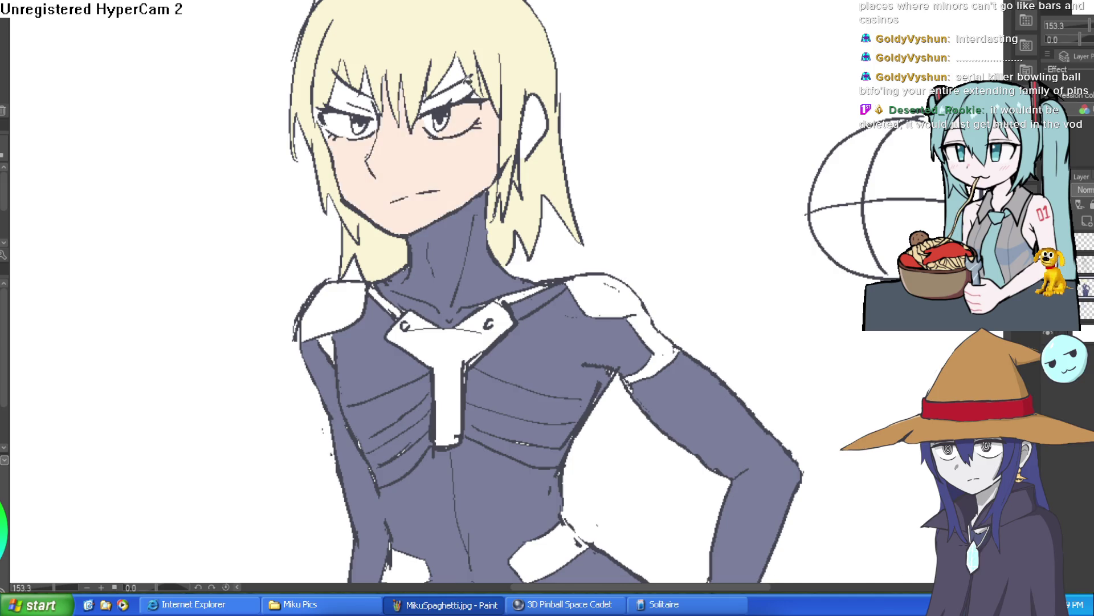
{"action": "key", "text": "ctrl+z"}
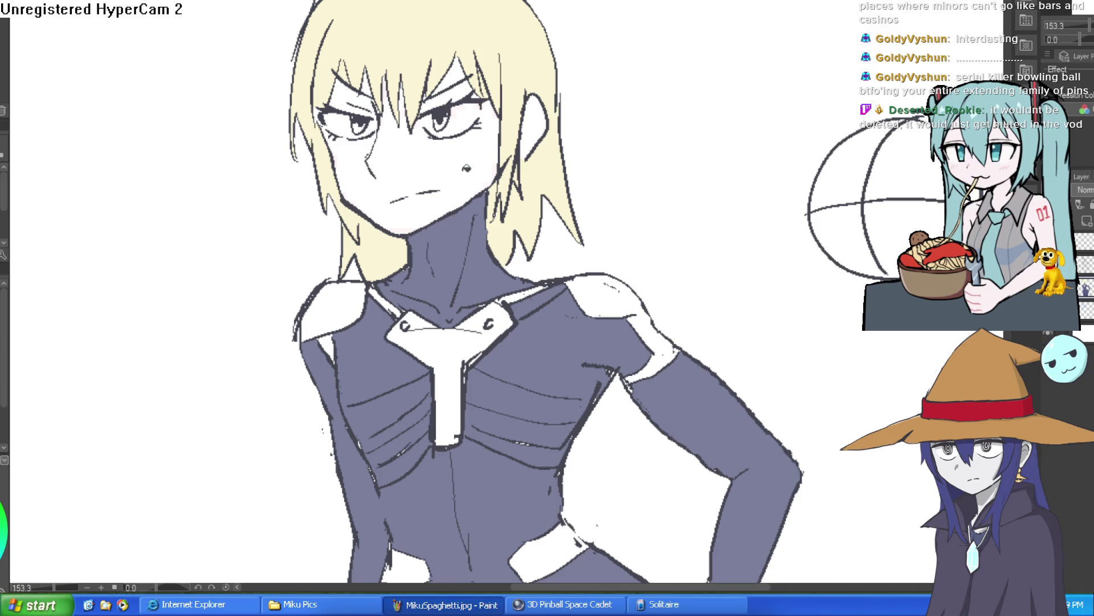
{"action": "left_click", "coordinate": [467, 167]}
{"action": "scroll", "coordinate": [473, 96], "scroll_direction": "up", "scroll_amount": 5}
{"action": "scroll", "coordinate": [454, 64], "scroll_direction": "down", "scroll_amount": 3}
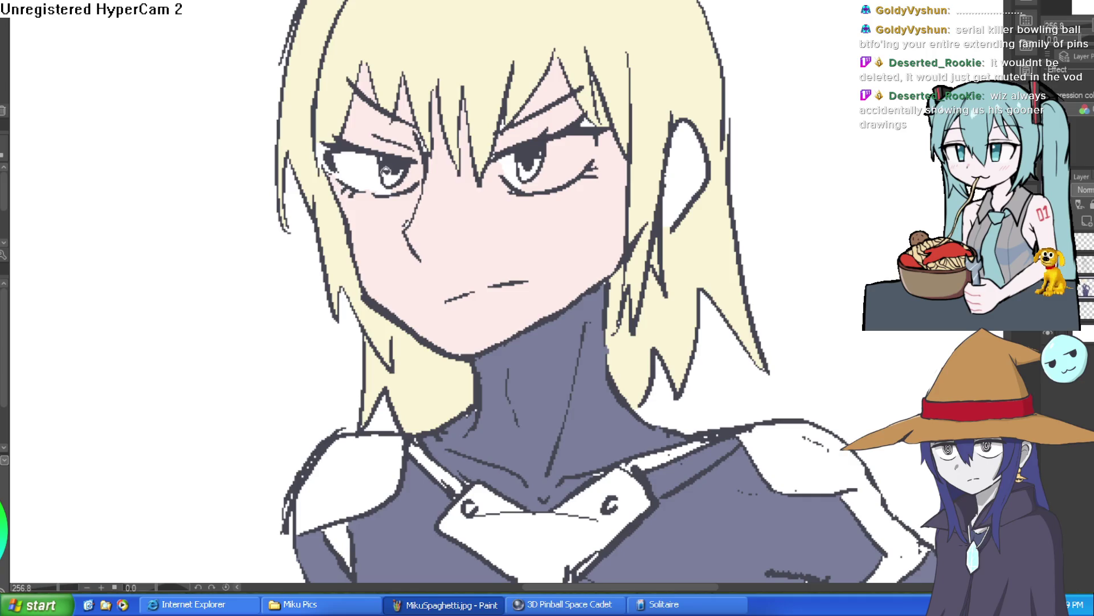
{"action": "mouse_move", "coordinate": [676, 234]}
{"action": "left_mouse_down"}
{"action": "mouse_move", "coordinate": [665, 156]}
{"action": "mouse_move", "coordinate": [694, 164]}
{"action": "left_mouse_up"}
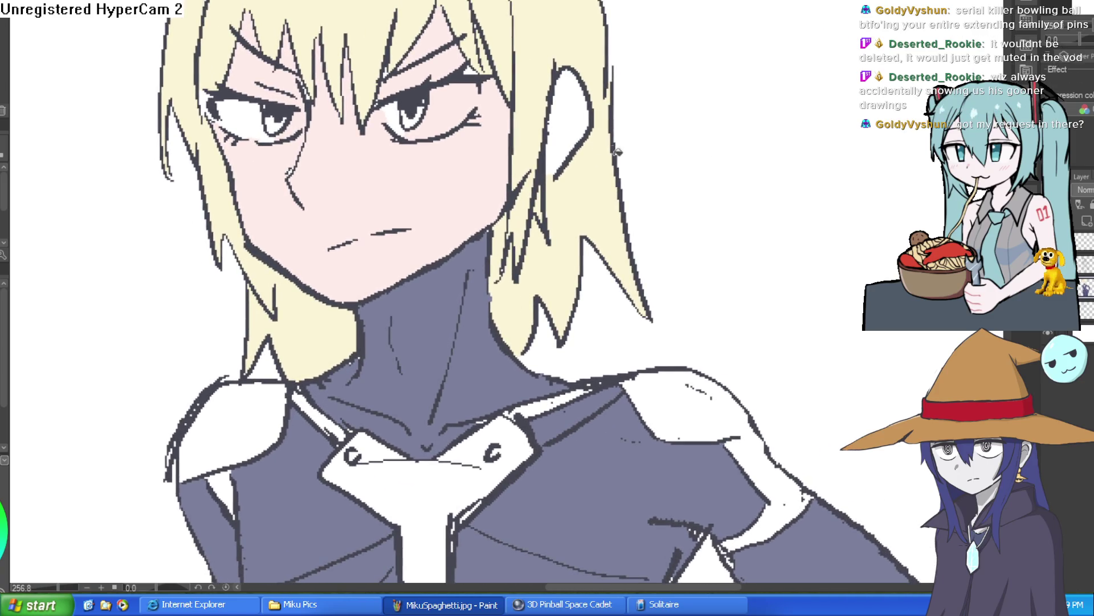
{"action": "left_click", "coordinate": [571, 121]}
Step: Repaint the whites of the right eye and zoom back out to the whole figure
{"action": "mouse_move", "coordinate": [450, 115]}
{"action": "left_mouse_down"}
{"action": "mouse_move", "coordinate": [401, 126]}
{"action": "mouse_move", "coordinate": [456, 114]}
{"action": "mouse_move", "coordinate": [440, 92]}
{"action": "mouse_move", "coordinate": [428, 114]}
{"action": "mouse_move", "coordinate": [438, 117]}
{"action": "mouse_move", "coordinate": [399, 117]}
{"action": "left_mouse_up"}
{"action": "scroll", "coordinate": [557, 148], "scroll_direction": "down", "scroll_amount": 2}
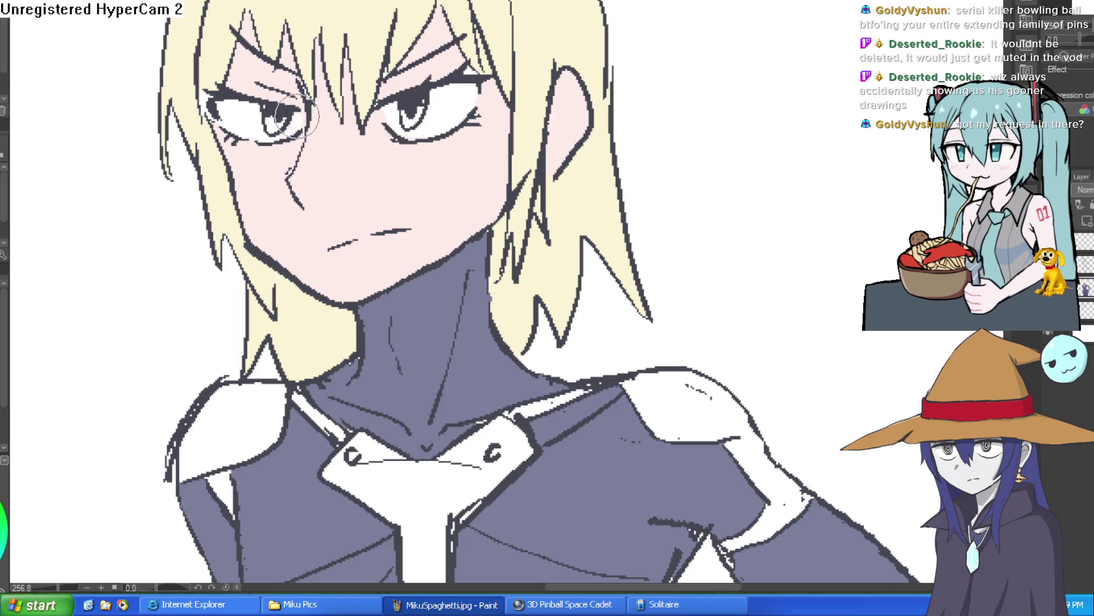
{"action": "scroll", "coordinate": [557, 148], "scroll_direction": "down", "scroll_amount": 2}
{"action": "mouse_move", "coordinate": [557, 148]}
{"action": "left_mouse_down"}
{"action": "mouse_move", "coordinate": [542, 104]}
{"action": "mouse_move", "coordinate": [554, 166]}
{"action": "mouse_move", "coordinate": [586, 148]}
{"action": "left_mouse_up"}
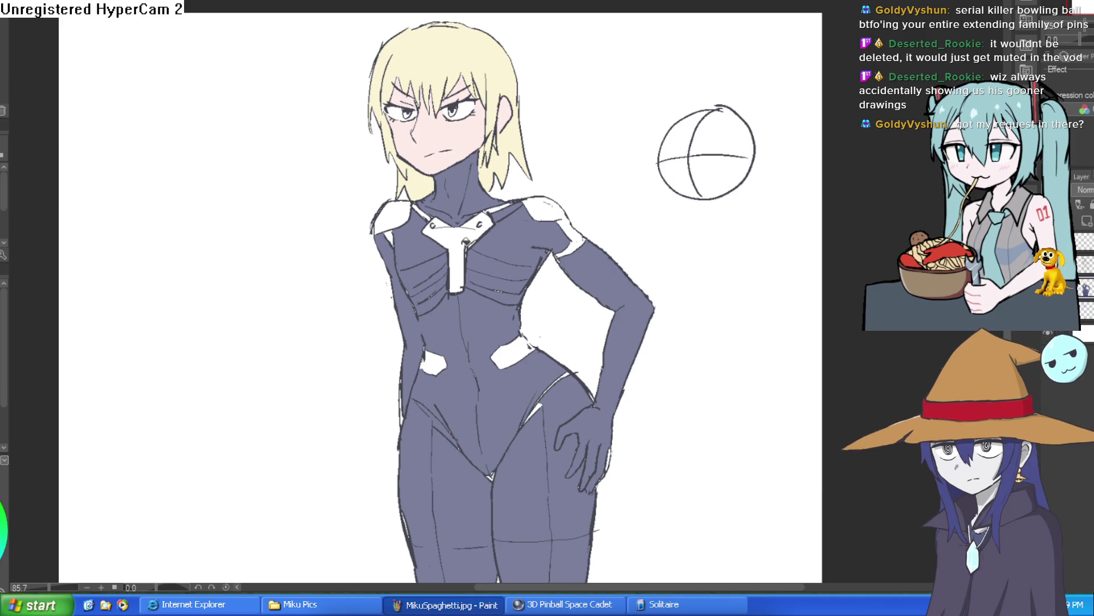
Step: Fill the chest Y-piece, both shoulder pads and both hip patches grey, then add a new layer
{"action": "left_click", "coordinate": [463, 239]}
{"action": "left_click", "coordinate": [393, 211]}
{"action": "left_click", "coordinate": [548, 209]}
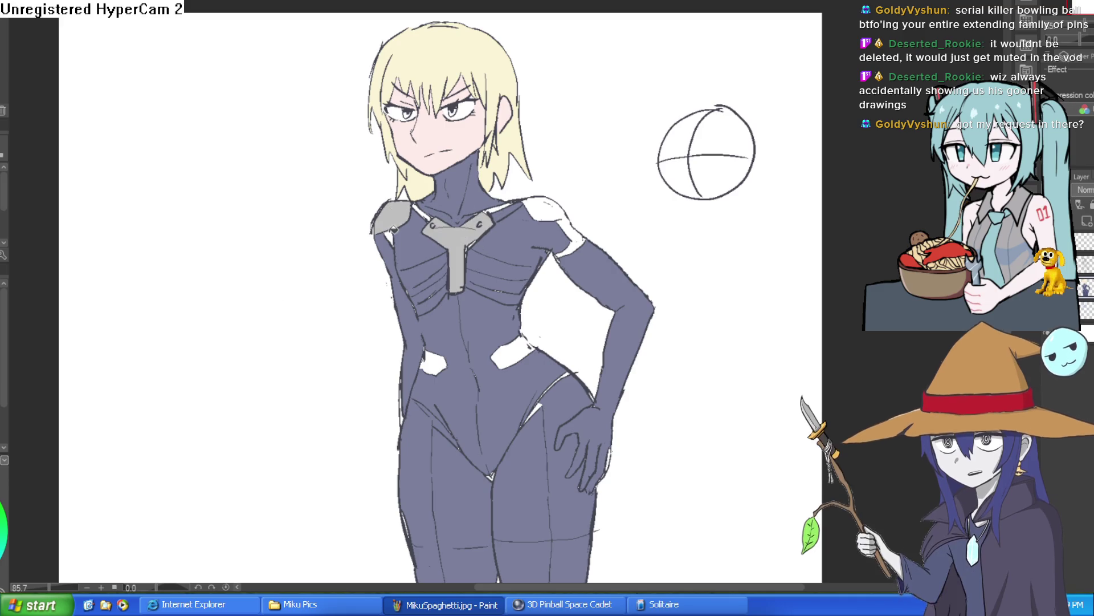
{"action": "left_click", "coordinate": [521, 344]}
{"action": "left_click", "coordinate": [433, 364]}
{"action": "scroll", "coordinate": [587, 302], "scroll_direction": "down", "scroll_amount": 2}
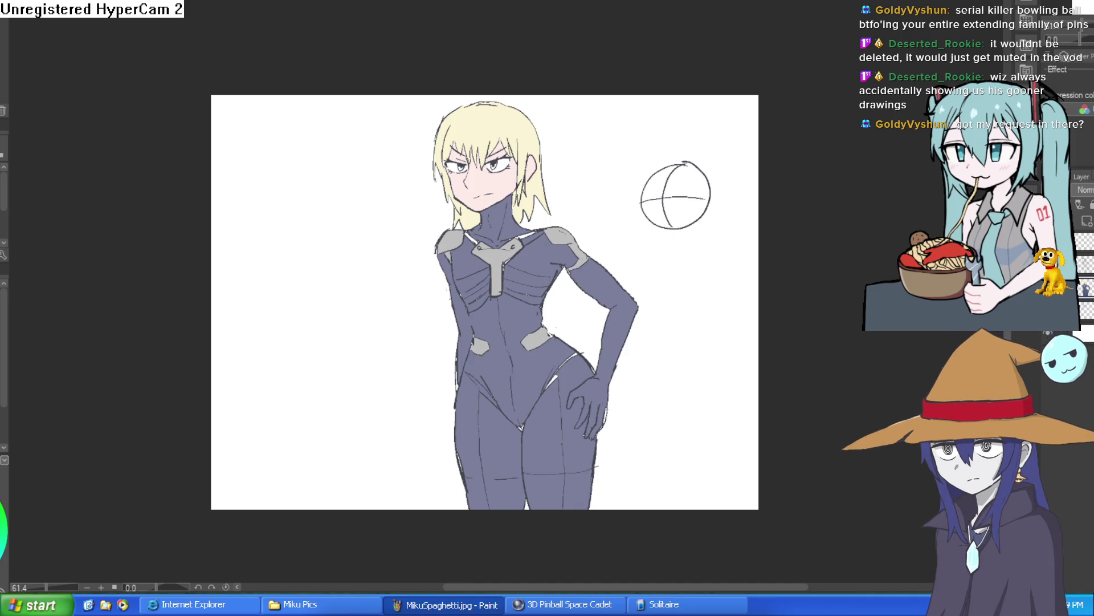
{"action": "left_click", "coordinate": [1086, 222]}
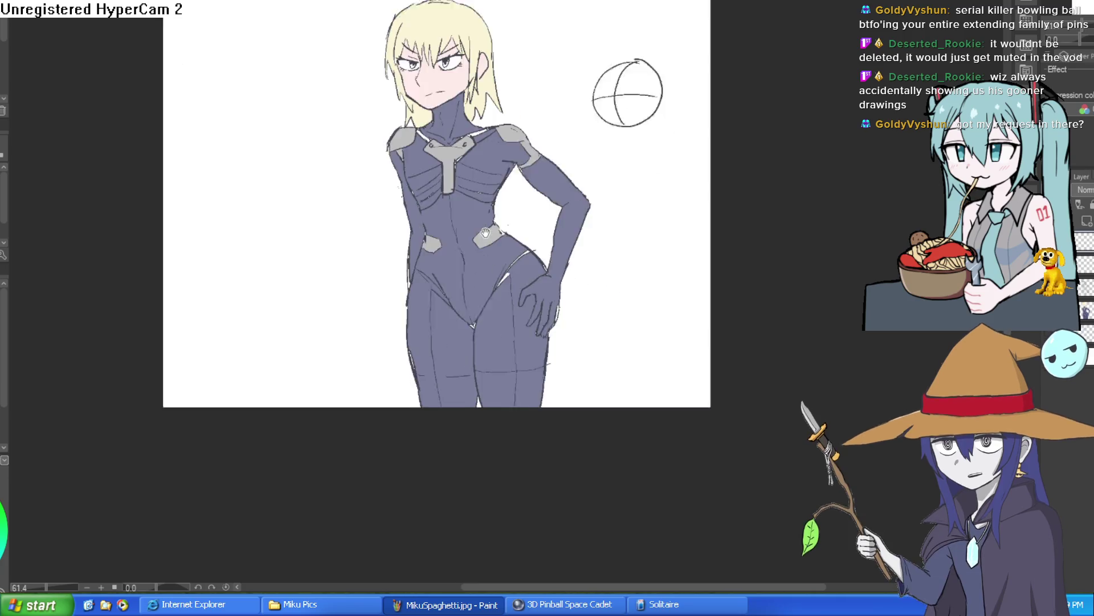
Step: Paint white highlight streaks down the left thigh and along the legs, redoing one thicker
{"action": "scroll", "coordinate": [502, 399], "scroll_direction": "up", "scroll_amount": 5}
{"action": "left_click_drag", "start_coordinate": [384, 255], "coordinate": [379, 332]}
{"action": "key", "text": "ctrl+z"}
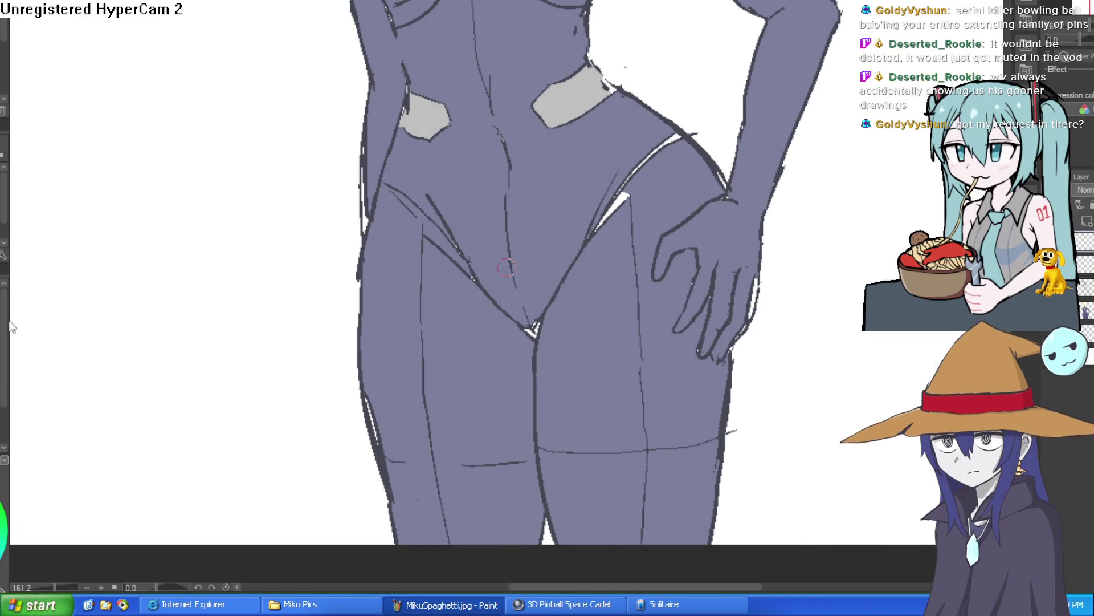
{"action": "left_click_drag", "start_coordinate": [386, 232], "coordinate": [382, 358]}
{"action": "scroll", "coordinate": [382, 358], "scroll_direction": "down", "scroll_amount": 3}
{"action": "left_click_drag", "start_coordinate": [377, 279], "coordinate": [380, 307]}
{"action": "left_click_drag", "start_coordinate": [398, 387], "coordinate": [400, 402]}
{"action": "left_click_drag", "start_coordinate": [571, 197], "coordinate": [562, 291]}
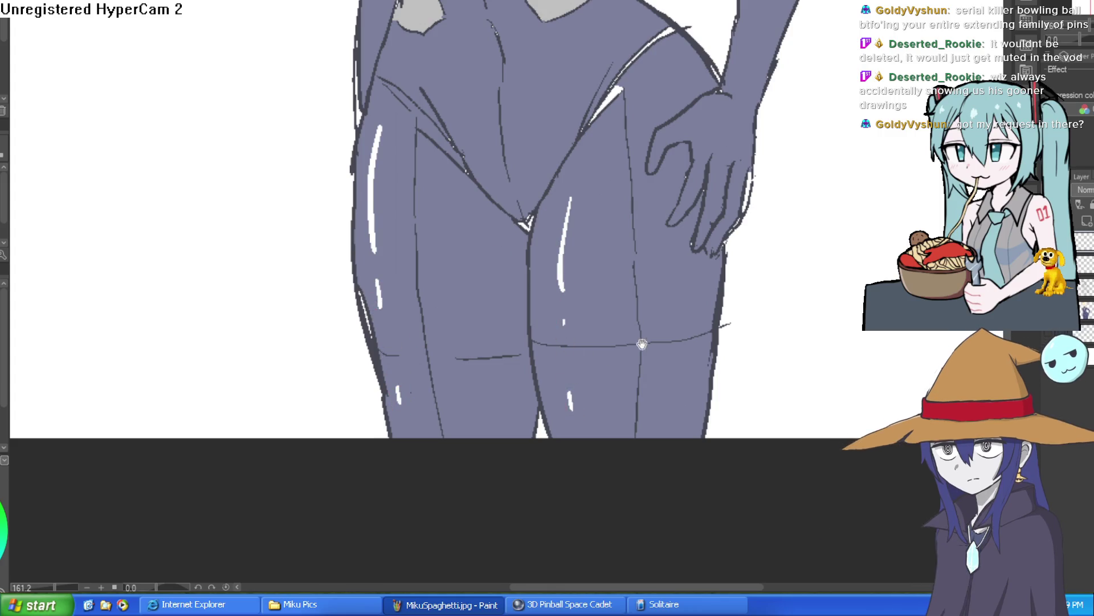
{"action": "scroll", "coordinate": [568, 352], "scroll_direction": "up", "scroll_amount": 3}
Step: Add white highlights on the left hip, the upper torso and down the figure's left side
{"action": "left_click_drag", "start_coordinate": [473, 172], "coordinate": [494, 249]}
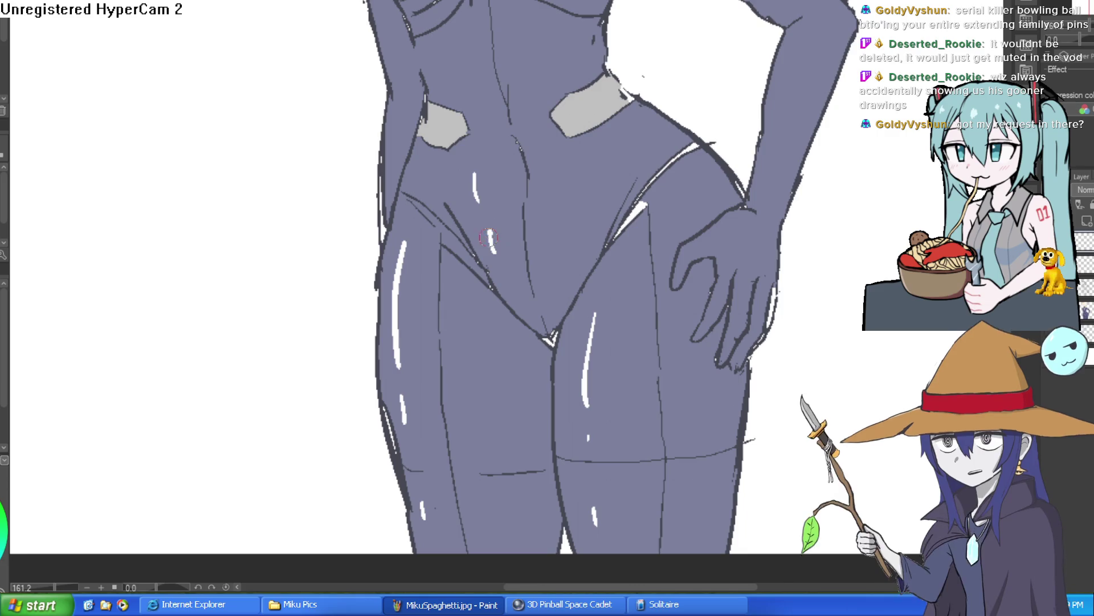
{"action": "scroll", "coordinate": [494, 252], "scroll_direction": "up", "scroll_amount": 3}
{"action": "left_click_drag", "start_coordinate": [451, 135], "coordinate": [453, 150]}
{"action": "scroll", "coordinate": [456, 160], "scroll_direction": "up", "scroll_amount": 2}
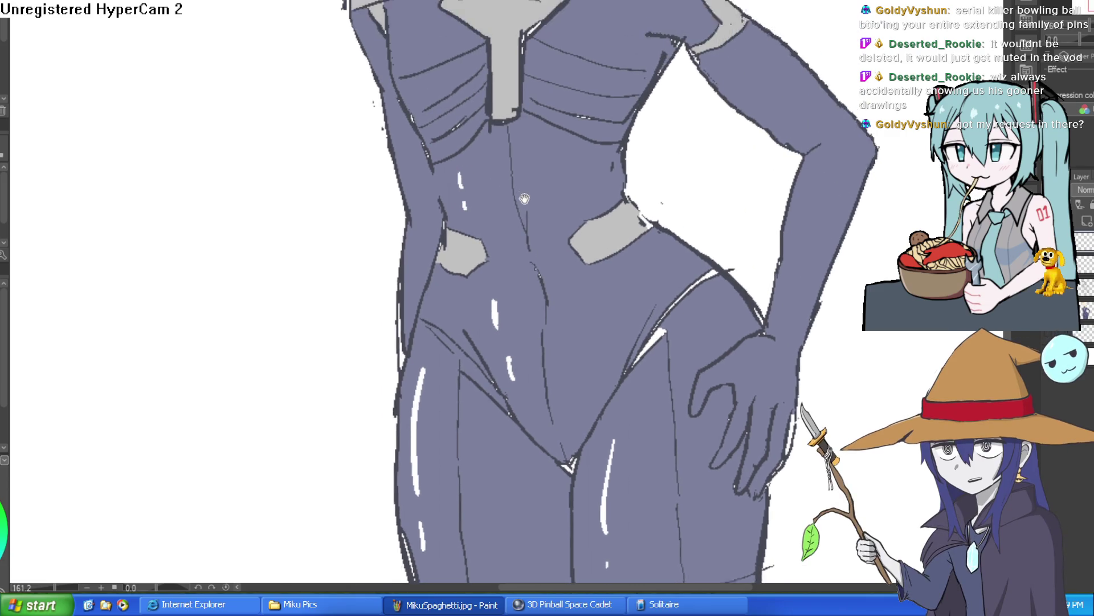
{"action": "scroll", "coordinate": [408, 124], "scroll_direction": "up", "scroll_amount": 2}
{"action": "left_click_drag", "start_coordinate": [408, 111], "coordinate": [410, 128]}
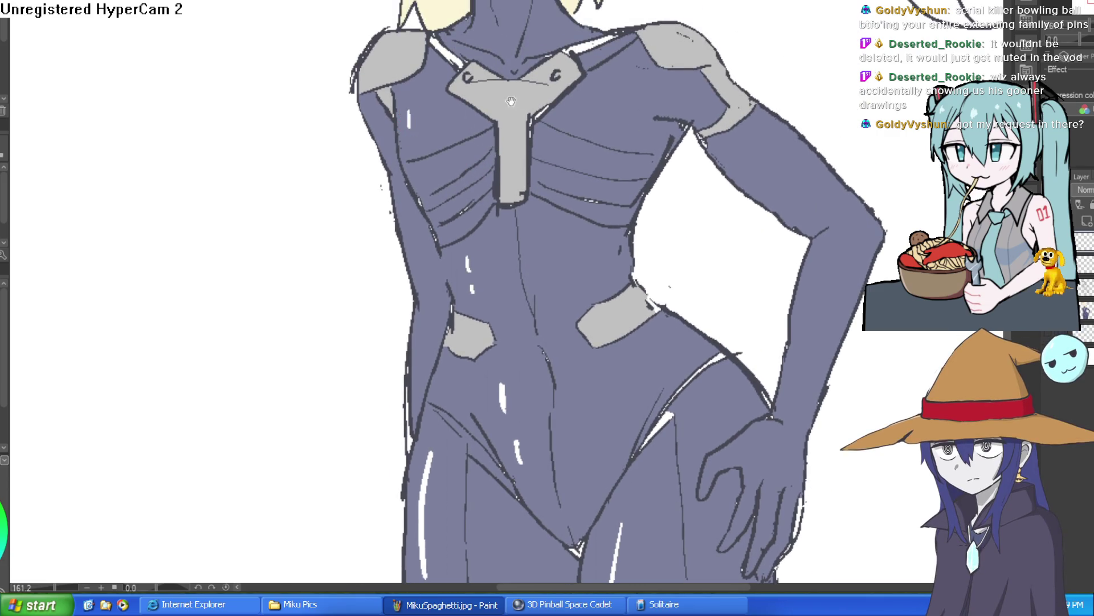
{"action": "left_click_drag", "start_coordinate": [399, 204], "coordinate": [409, 249]}
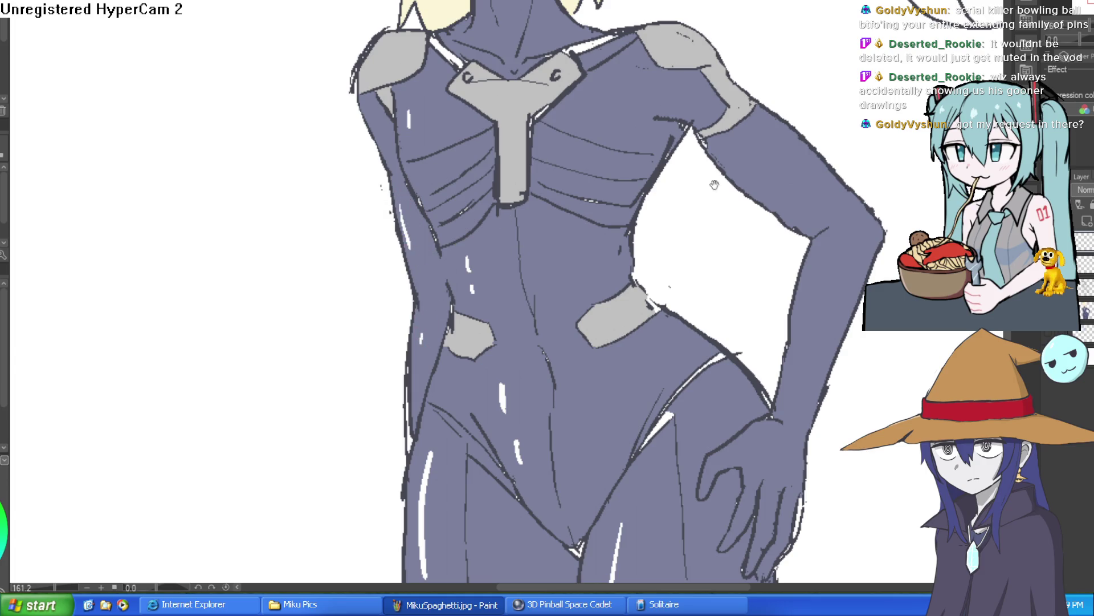
Step: Add a chest highlight stroke, discarding the upper-arm highlight and the recent leg strokes
{"action": "scroll", "coordinate": [715, 185], "scroll_direction": "right", "scroll_amount": 3}
{"action": "left_click_drag", "start_coordinate": [667, 147], "coordinate": [677, 160]}
{"action": "key", "text": "ctrl+z"}
{"action": "left_click_drag", "start_coordinate": [557, 64], "coordinate": [547, 77]}
{"action": "scroll", "coordinate": [524, 49], "scroll_direction": "down", "scroll_amount": 5}
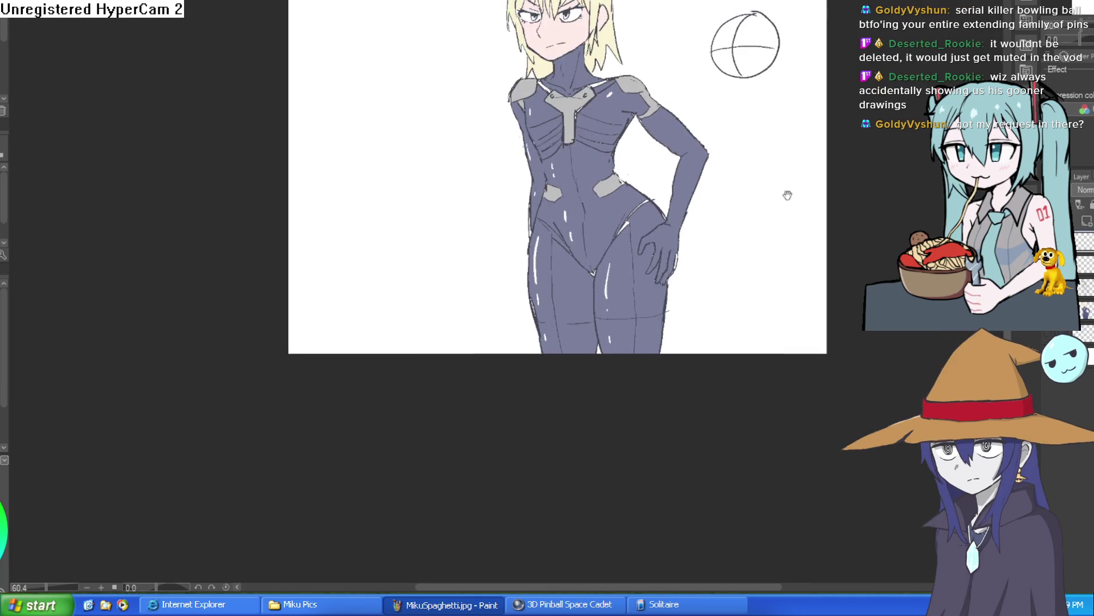
{"action": "left_click_drag", "start_coordinate": [786, 193], "coordinate": [738, 184]}
{"action": "key", "text": "ctrl+z"}
{"action": "key", "text": "ctrl+z"}
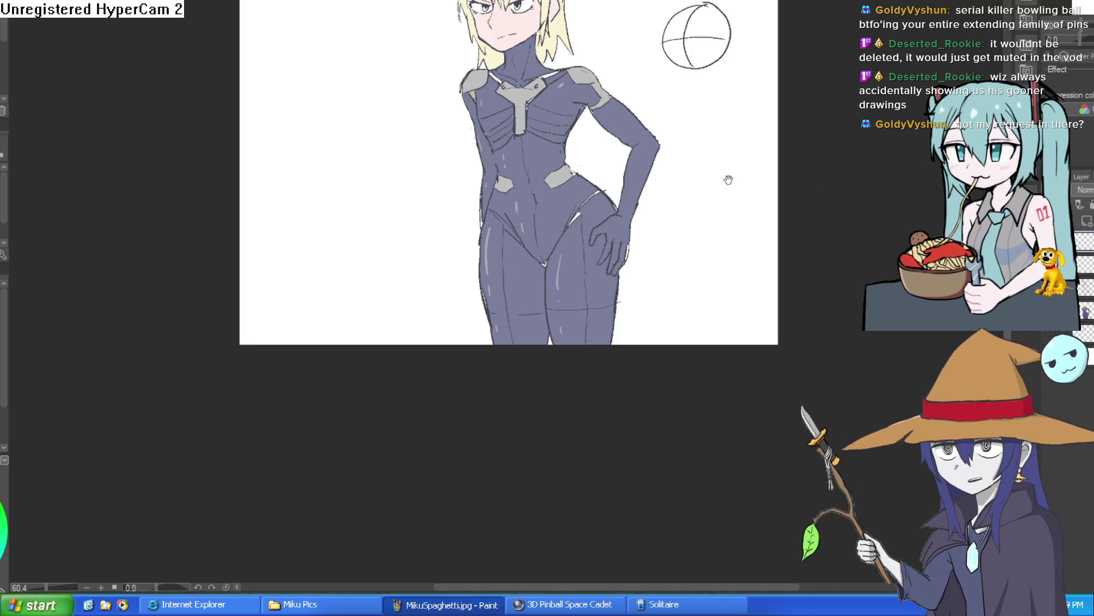
Step: Add a right shoulder highlight and extend the left chest highlight, then tilt the view slightly
{"action": "scroll", "coordinate": [586, 135], "scroll_direction": "up", "scroll_amount": 5}
{"action": "left_click_drag", "start_coordinate": [581, 126], "coordinate": [566, 140]}
{"action": "left_click_drag", "start_coordinate": [349, 188], "coordinate": [345, 165]}
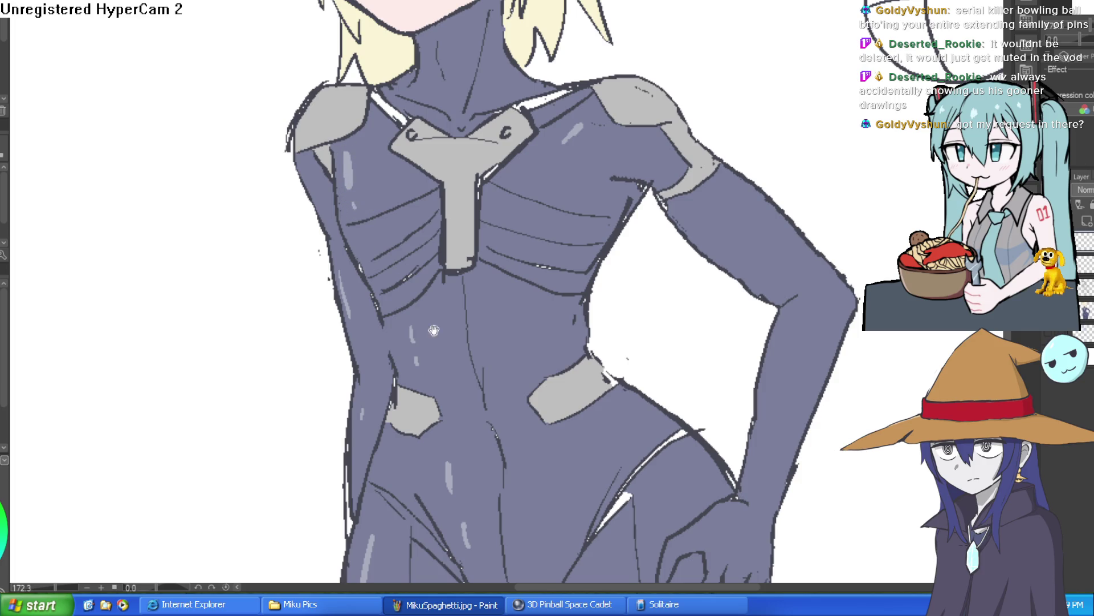
{"action": "left_click_drag", "start_coordinate": [438, 336], "coordinate": [393, 270]}
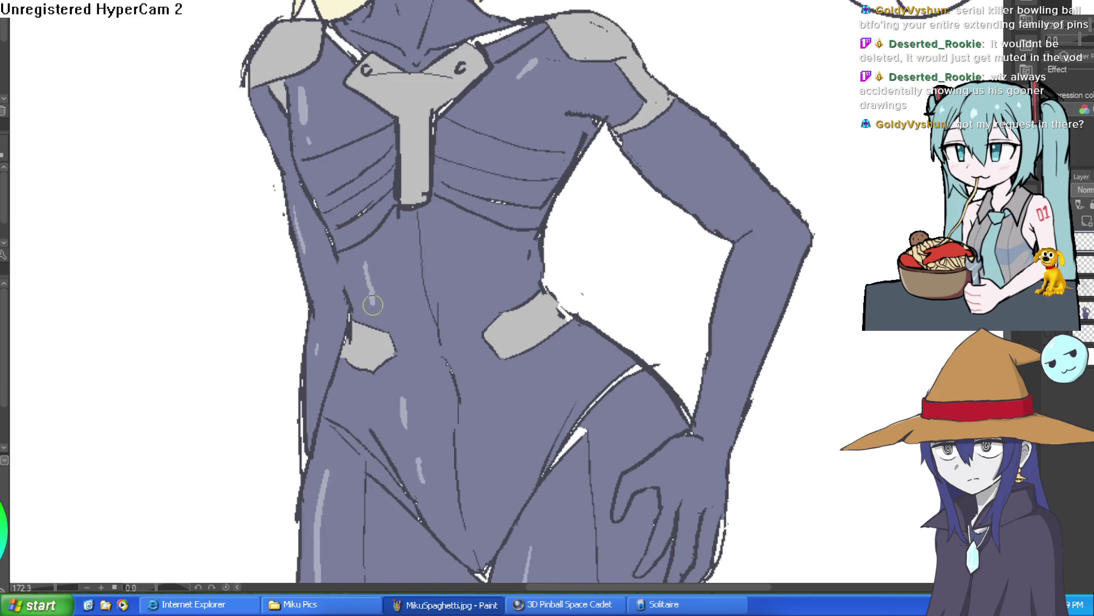
{"action": "scroll", "coordinate": [487, 242], "scroll_direction": "down", "scroll_amount": 5}
{"action": "left_click_drag", "start_coordinate": [628, 218], "coordinate": [620, 227]}
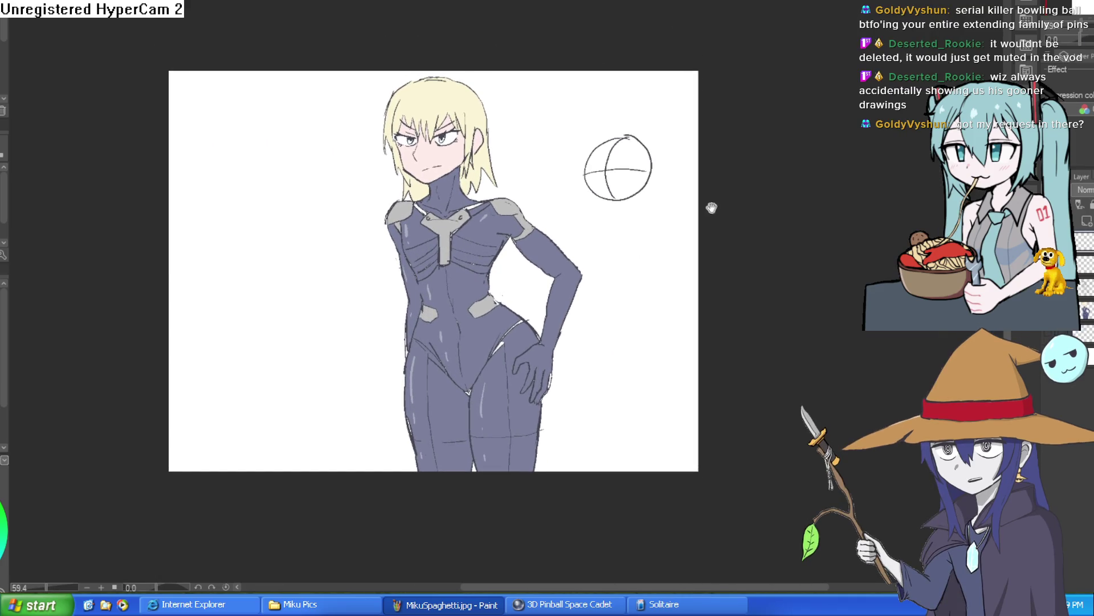
Step: Level the canvas rotation, then go to the bus-stop drawing and zoom onto the vending machine
{"action": "double_click", "coordinate": [710, 205]}
{"action": "key", "text": "ctrl+Tab"}
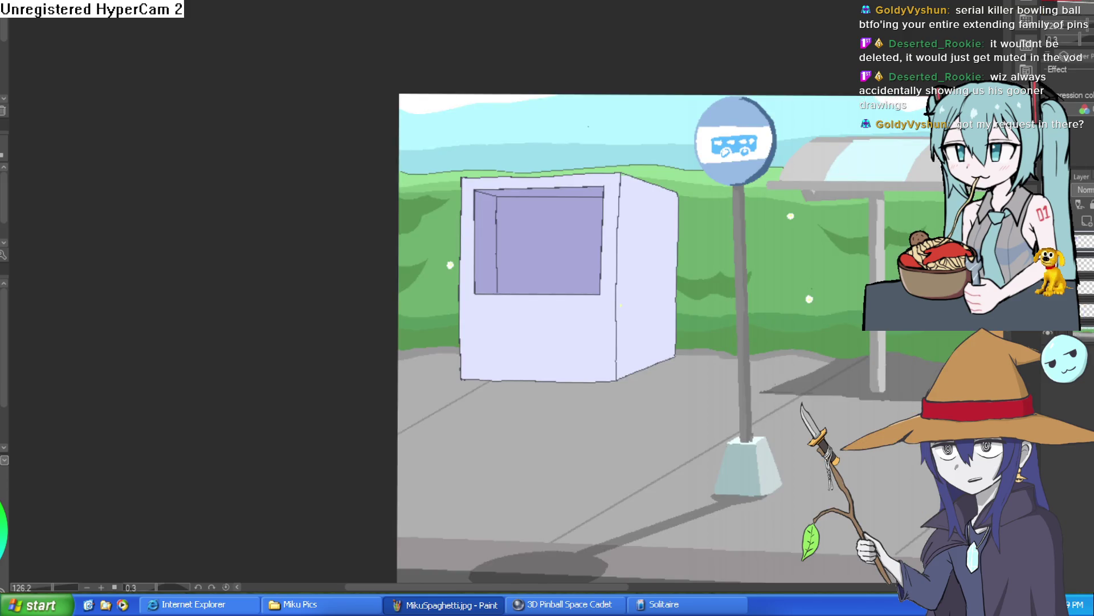
{"action": "scroll", "coordinate": [657, 210], "scroll_direction": "up", "scroll_amount": 4}
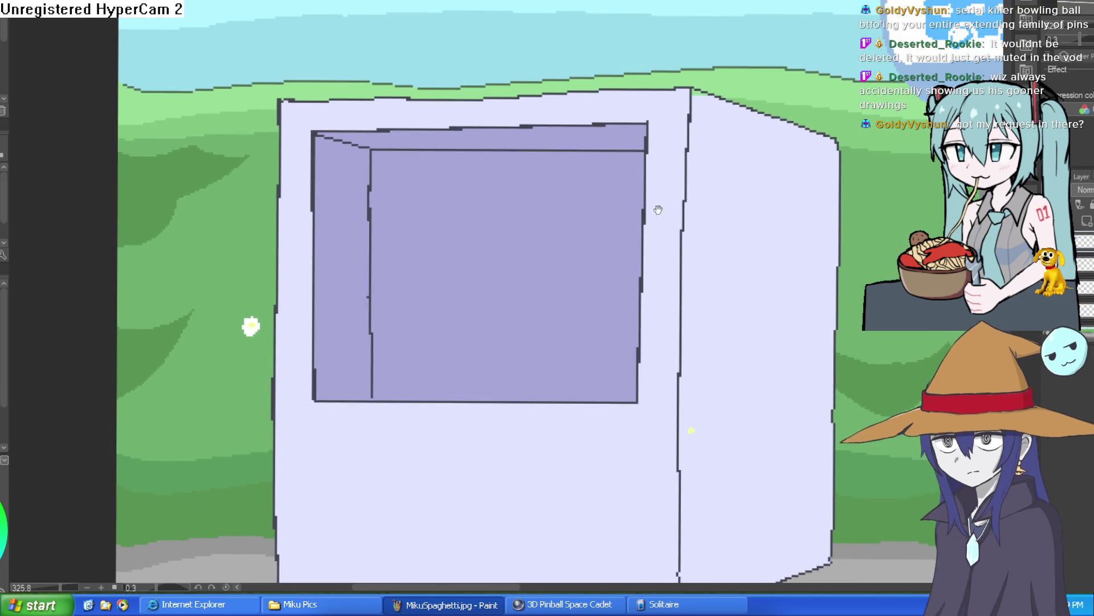
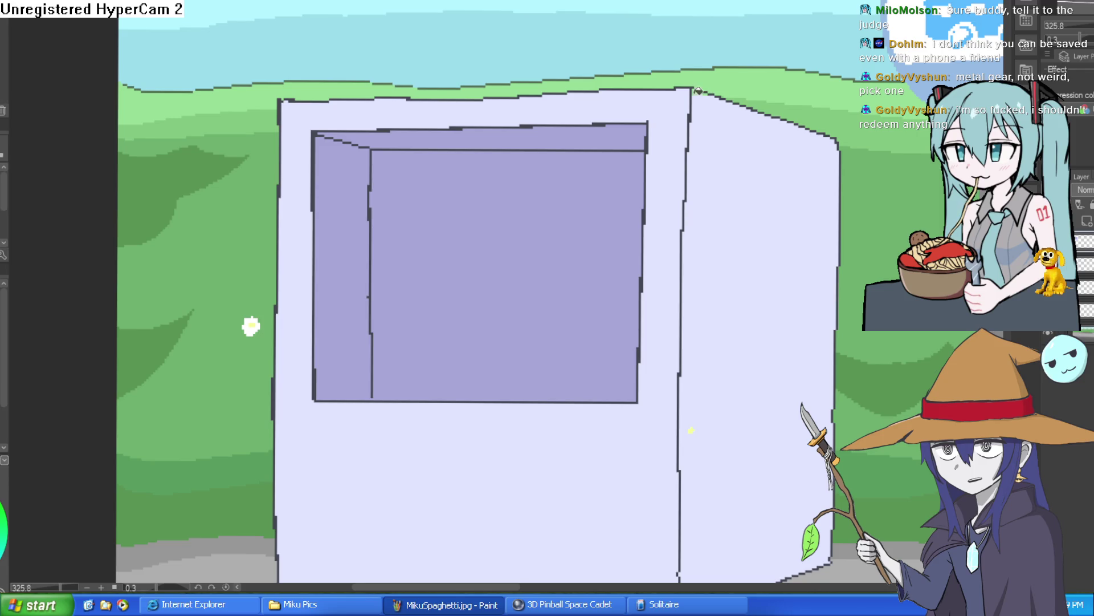
Step: Fill the right face of the kiosk box beside the bus stop with a darker lavender
{"action": "scroll", "coordinate": [728, 198], "scroll_direction": "down", "scroll_amount": 2}
{"action": "scroll", "coordinate": [727, 198], "scroll_direction": "down", "scroll_amount": 2}
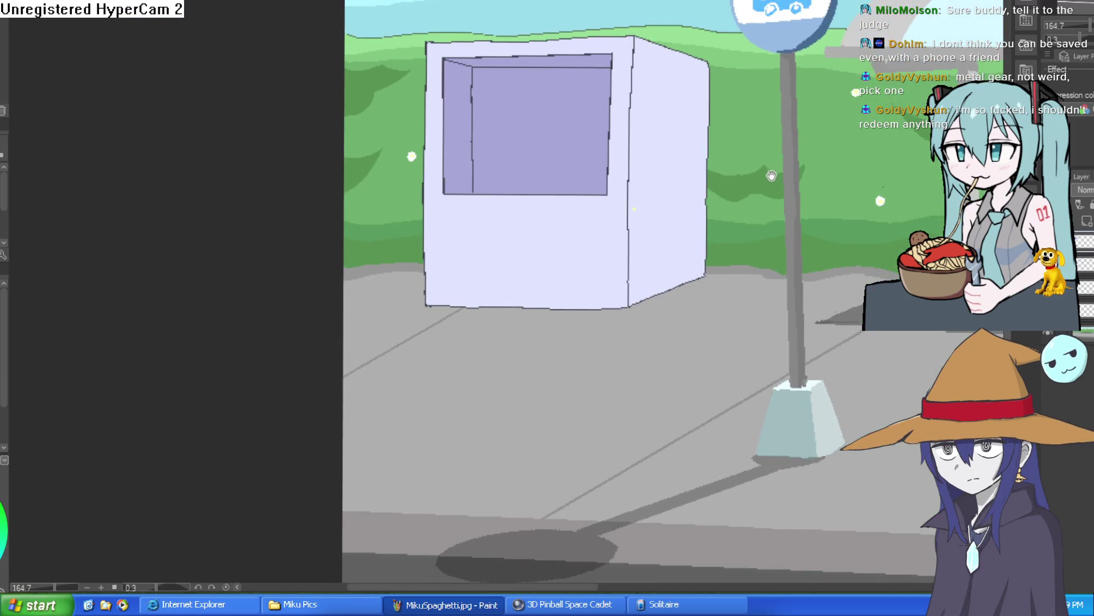
{"action": "scroll", "coordinate": [680, 192], "scroll_direction": "up", "scroll_amount": 6}
{"action": "scroll", "coordinate": [765, 213], "scroll_direction": "down", "scroll_amount": 7}
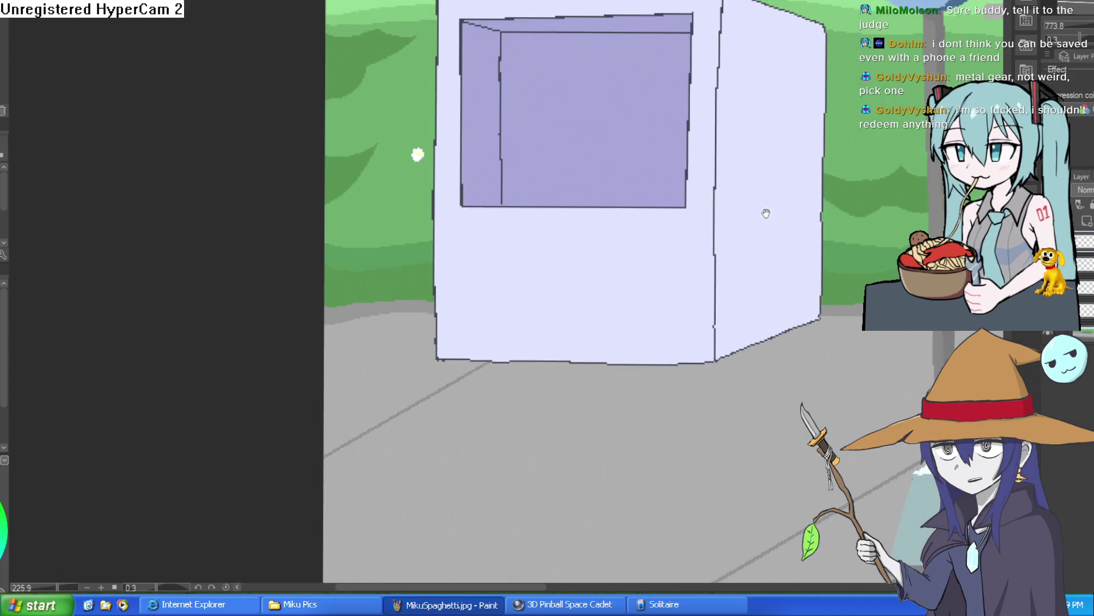
{"action": "scroll", "coordinate": [826, 233], "scroll_direction": "down", "scroll_amount": 2}
{"action": "mouse_move", "coordinate": [827, 235]}
{"action": "left_mouse_down"}
{"action": "mouse_move", "coordinate": [754, 317]}
{"action": "mouse_move", "coordinate": [742, 288]}
{"action": "mouse_move", "coordinate": [759, 334]}
{"action": "mouse_move", "coordinate": [677, 236]}
{"action": "mouse_move", "coordinate": [422, 201]}
{"action": "mouse_move", "coordinate": [414, 249]}
{"action": "mouse_move", "coordinate": [367, 209]}
{"action": "left_mouse_up"}
{"action": "scroll", "coordinate": [677, 236], "scroll_direction": "down", "scroll_amount": 3}
{"action": "scroll", "coordinate": [414, 249], "scroll_direction": "up", "scroll_amount": 1}
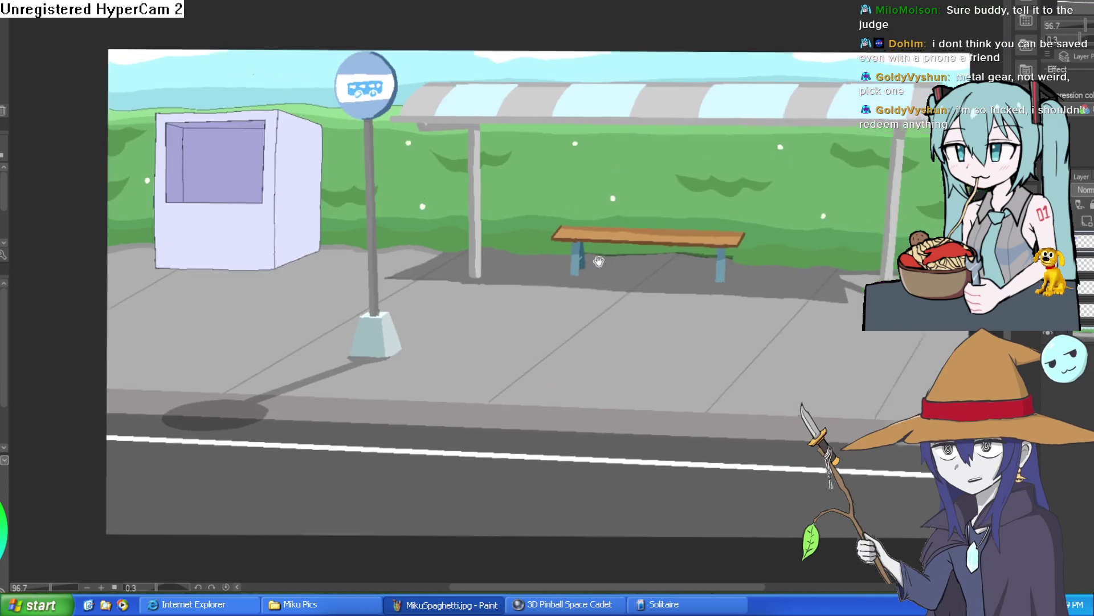
{"action": "left_click_drag", "start_coordinate": [514, 238], "coordinate": [607, 245]}
{"action": "left_click_drag", "start_coordinate": [590, 201], "coordinate": [596, 230]}
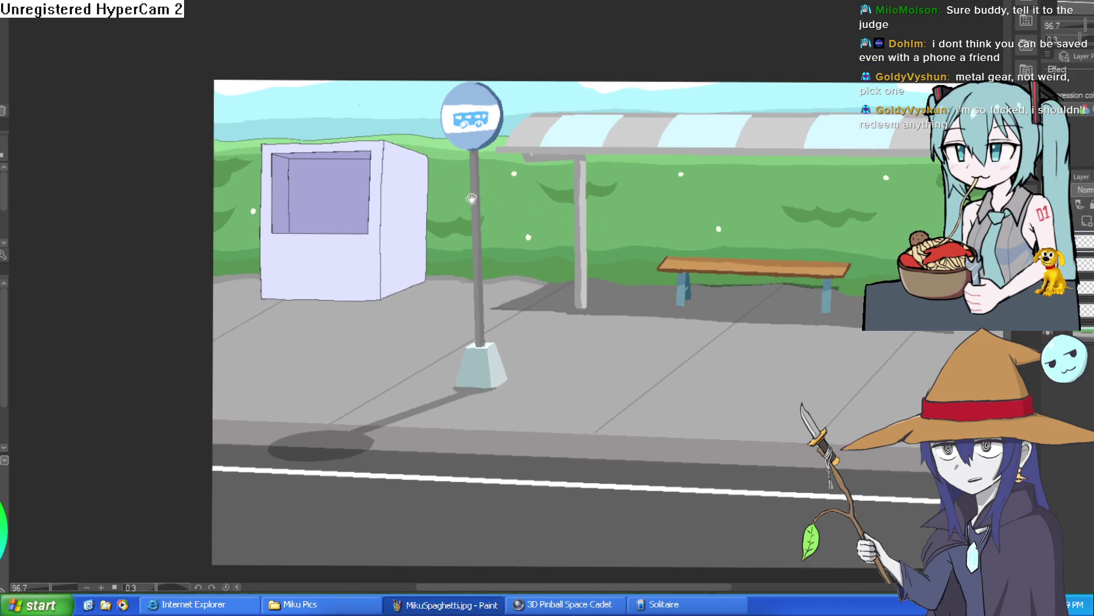
{"action": "left_click_drag", "start_coordinate": [471, 200], "coordinate": [483, 259]}
{"action": "scroll", "coordinate": [372, 261], "scroll_direction": "up", "scroll_amount": 5}
{"action": "scroll", "coordinate": [469, 264], "scroll_direction": "down", "scroll_amount": 2}
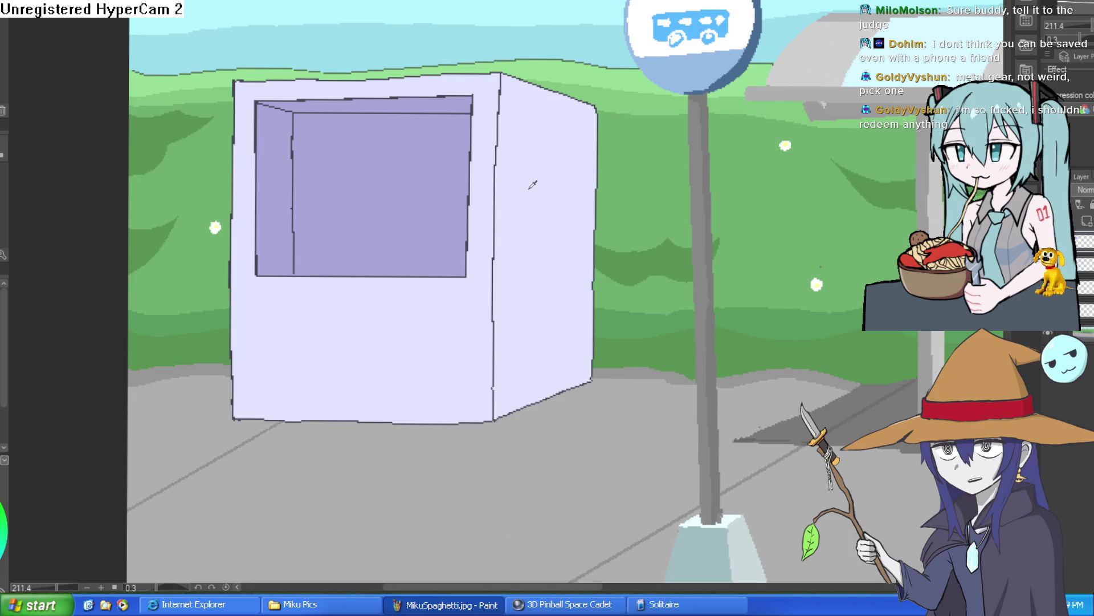
{"action": "left_click", "coordinate": [580, 226]}
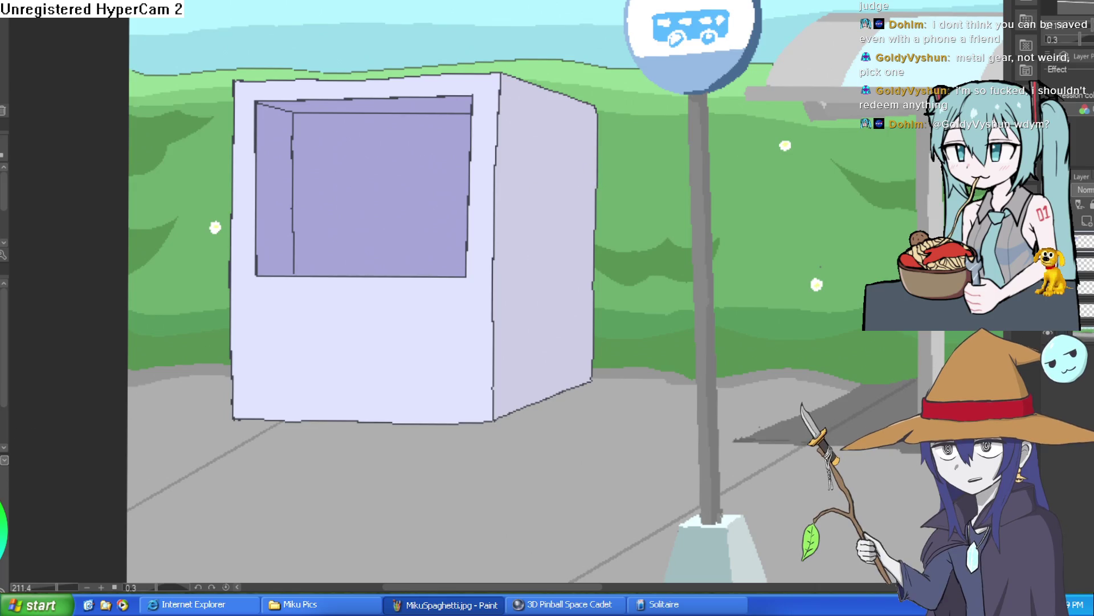
{"action": "scroll", "coordinate": [498, 190], "scroll_direction": "up", "scroll_amount": 5}
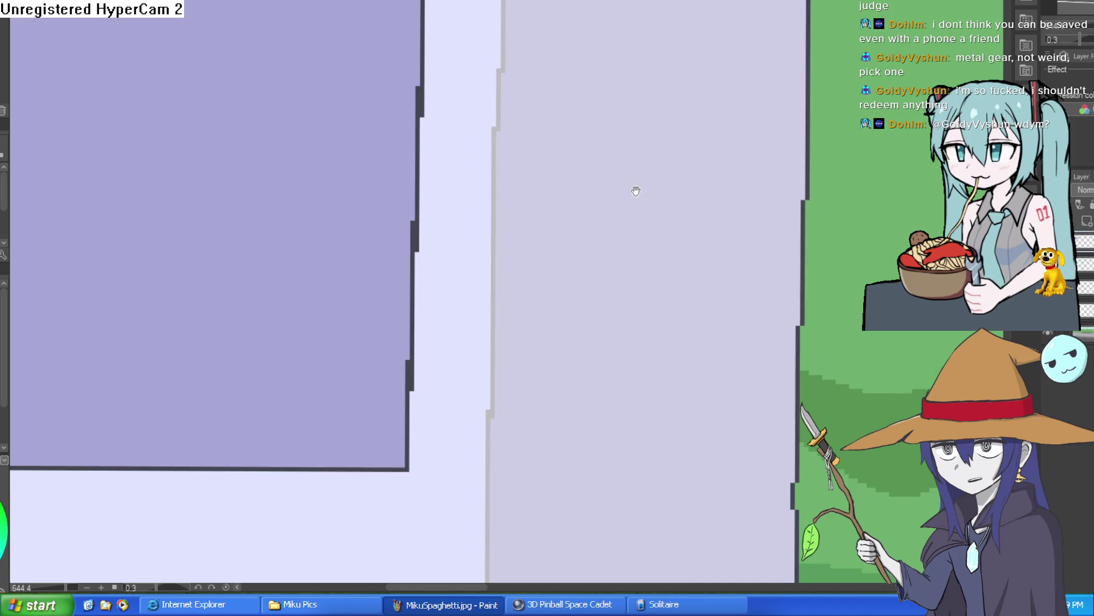
Step: Undo the accidental grey fill on the box's right face, keeping it lavender
{"action": "scroll", "coordinate": [634, 188], "scroll_direction": "up", "scroll_amount": 5}
{"action": "left_click", "coordinate": [743, 126]}
{"action": "key", "text": "ctrl+z"}
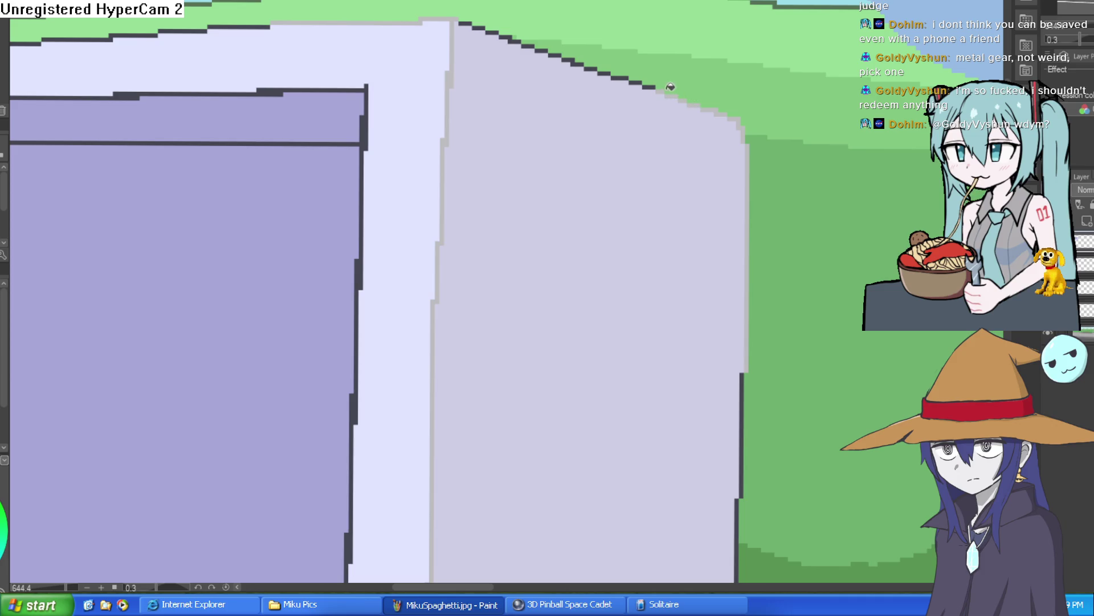
{"action": "scroll", "coordinate": [678, 142], "scroll_direction": "up", "scroll_amount": 3}
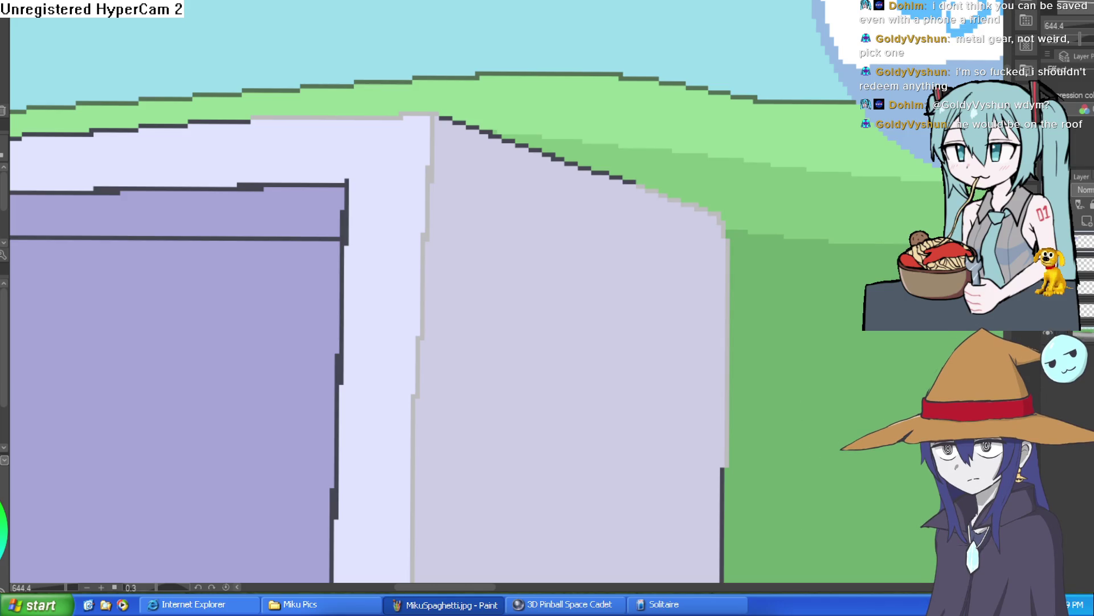
Step: Erase the dark outline along the sloping top edge of the box's right side
{"action": "left_click_drag", "start_coordinate": [604, 171], "coordinate": [450, 117]}
{"action": "left_click", "coordinate": [456, 131]}
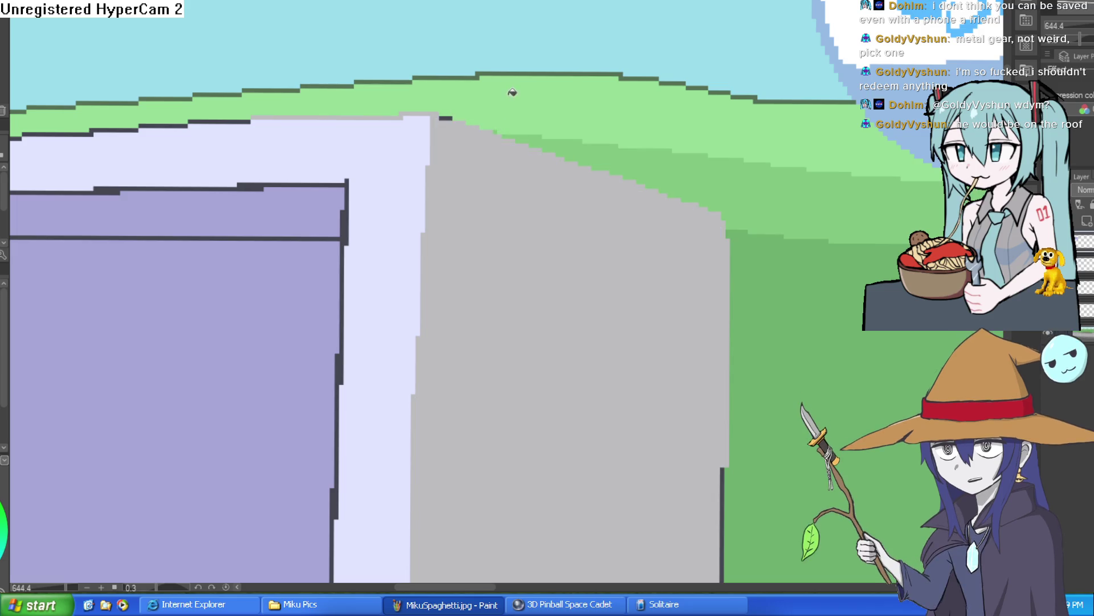
{"action": "scroll", "coordinate": [687, 283], "scroll_direction": "down", "scroll_amount": 2}
{"action": "left_click_drag", "start_coordinate": [686, 283], "coordinate": [608, 151]}
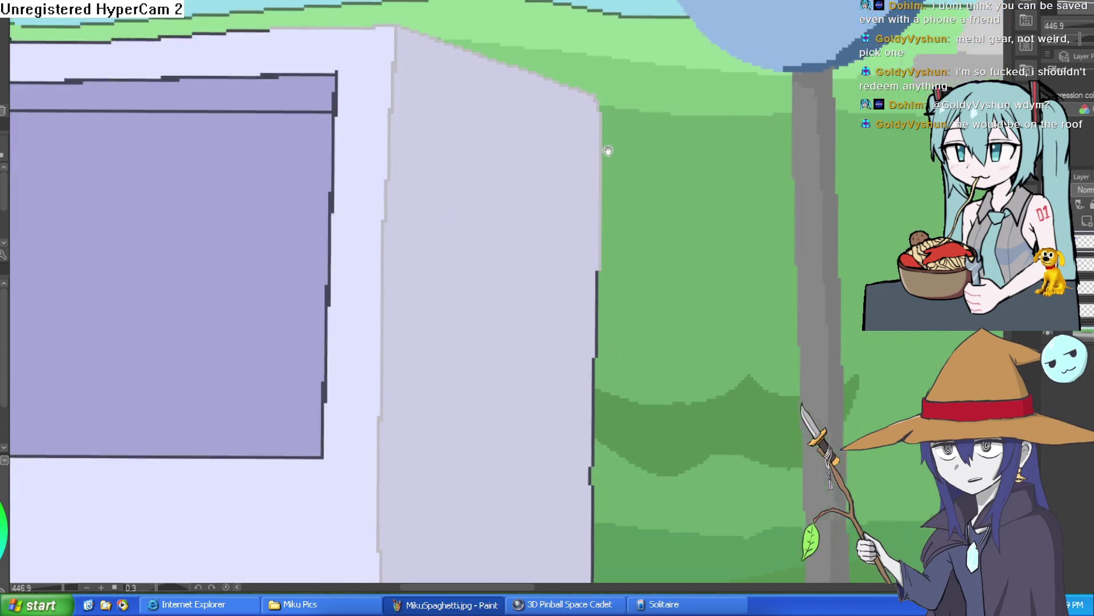
Step: Erase the stair-stepped dark line at the bottom of the box's right side so it blends into the pavement
{"action": "left_click_drag", "start_coordinate": [579, 269], "coordinate": [588, 156]}
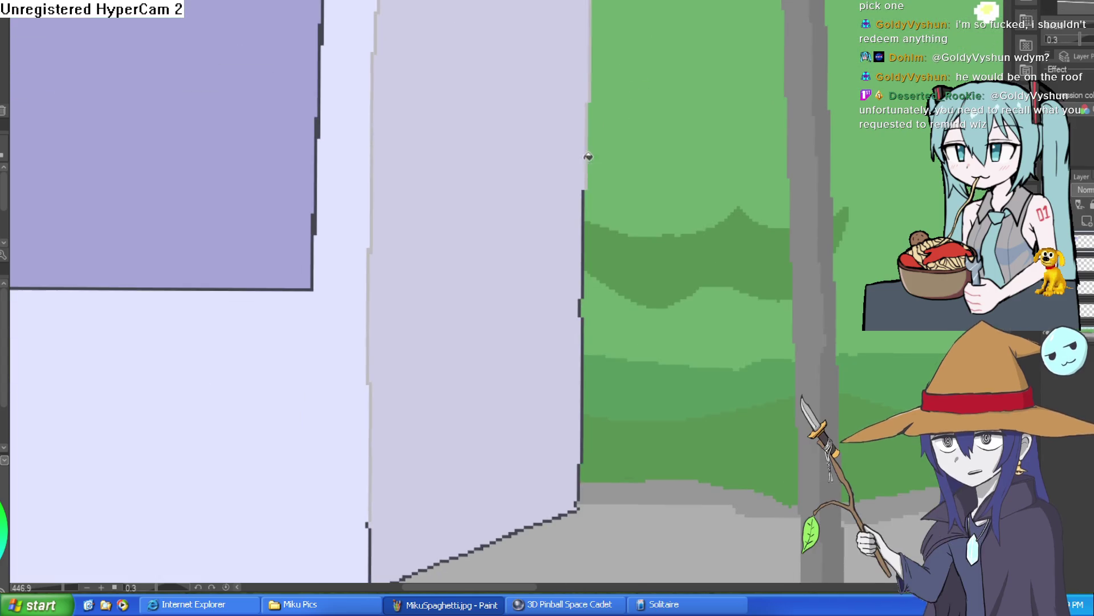
{"action": "scroll", "coordinate": [606, 232], "scroll_direction": "up", "scroll_amount": 5}
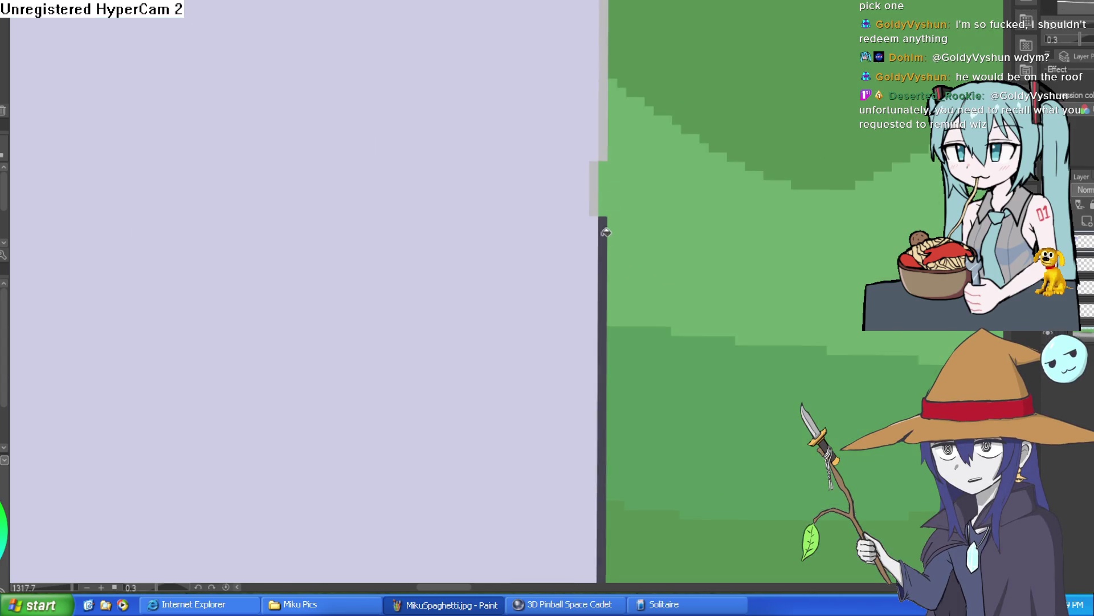
{"action": "scroll", "coordinate": [642, 325], "scroll_direction": "down", "scroll_amount": 3}
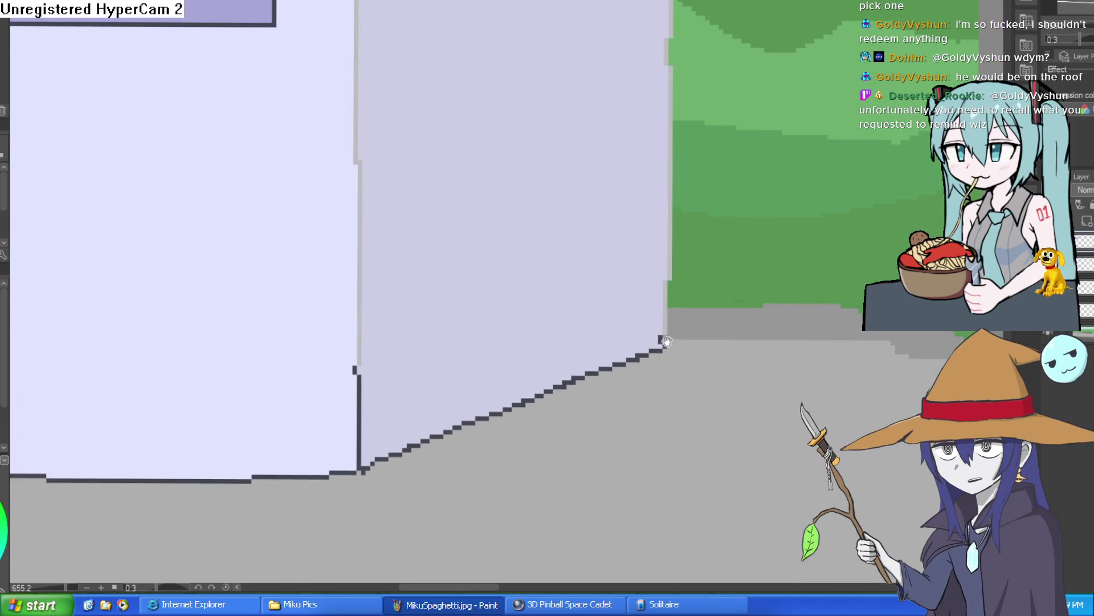
{"action": "scroll", "coordinate": [665, 341], "scroll_direction": "up", "scroll_amount": 3}
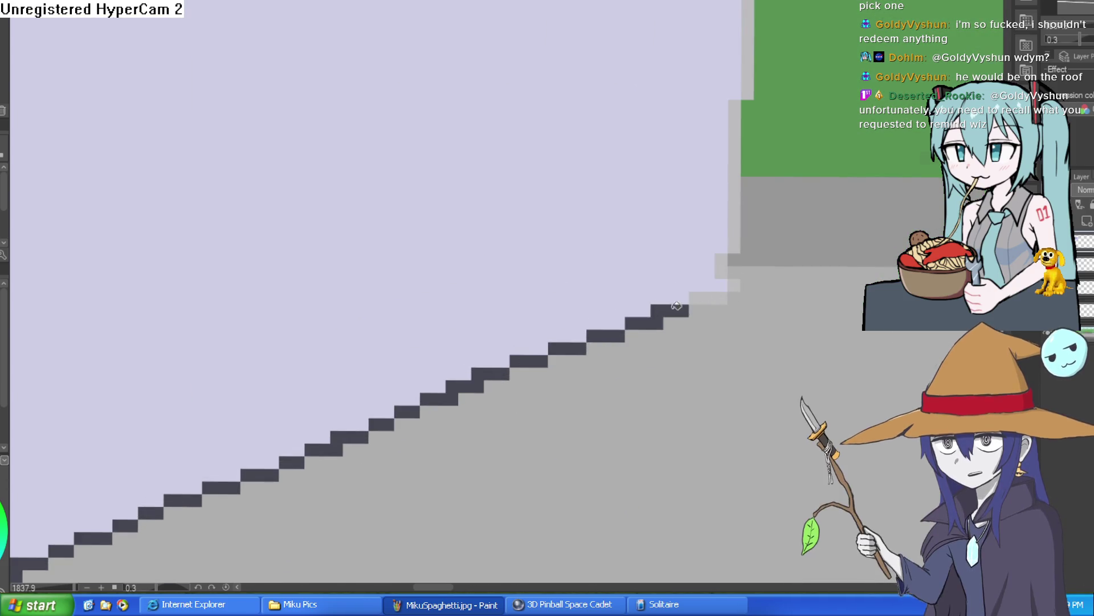
{"action": "mouse_move", "coordinate": [677, 306]}
{"action": "left_mouse_down"}
{"action": "mouse_move", "coordinate": [638, 285]}
{"action": "mouse_move", "coordinate": [670, 229]}
{"action": "mouse_move", "coordinate": [559, 263]}
{"action": "mouse_move", "coordinate": [398, 339]}
{"action": "mouse_move", "coordinate": [500, 227]}
{"action": "mouse_move", "coordinate": [150, 383]}
{"action": "left_mouse_up"}
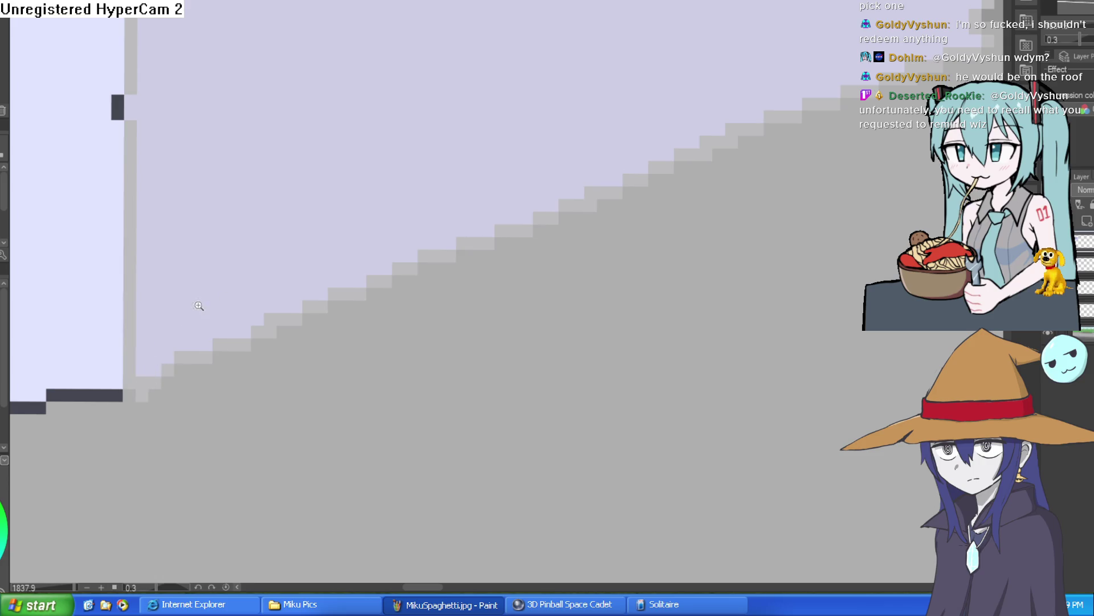
{"action": "scroll", "coordinate": [428, 323], "scroll_direction": "down", "scroll_amount": 10}
{"action": "left_click_drag", "start_coordinate": [443, 305], "coordinate": [562, 247]}
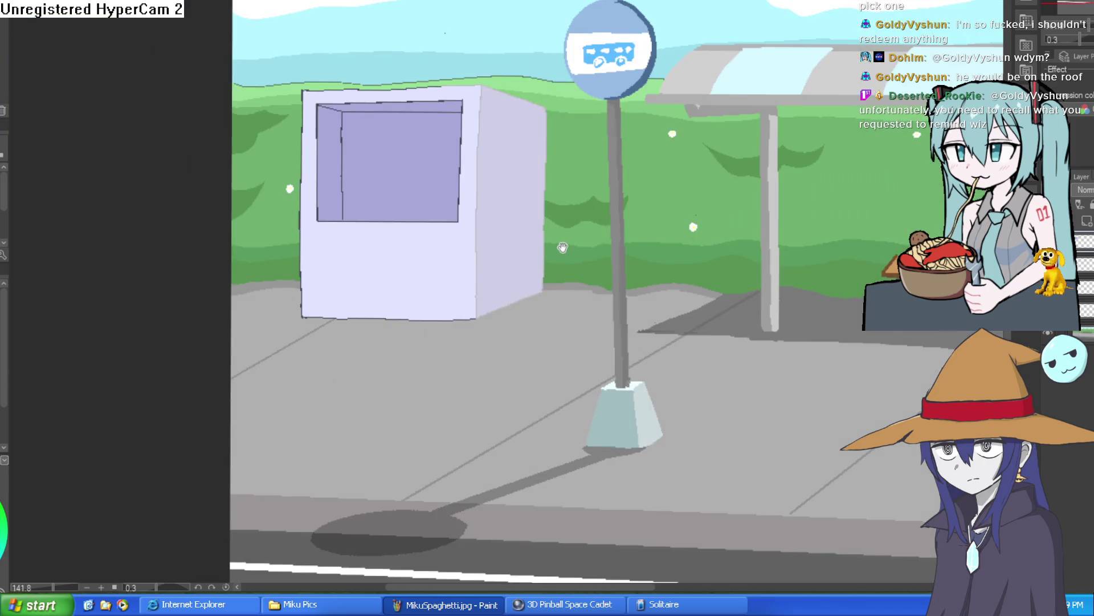
Step: Remove the dark outline along the box's top, left and bottom edges, leaving only the window dark-edged
{"action": "scroll", "coordinate": [434, 125], "scroll_direction": "up", "scroll_amount": 5}
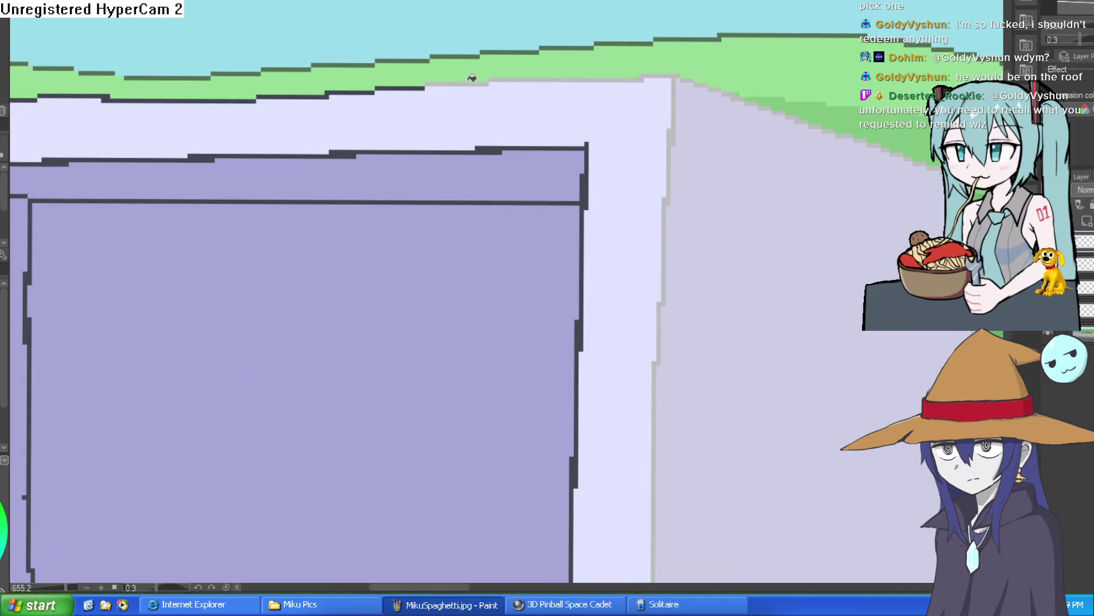
{"action": "left_click_drag", "start_coordinate": [226, 160], "coordinate": [615, 159]}
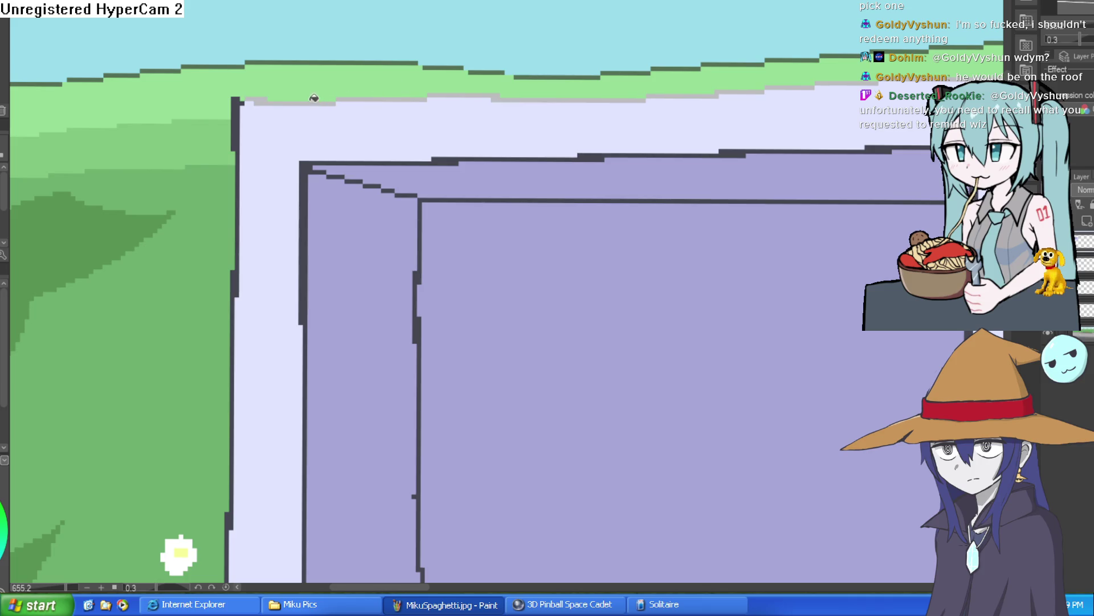
{"action": "scroll", "coordinate": [314, 98], "scroll_direction": "down", "scroll_amount": 5}
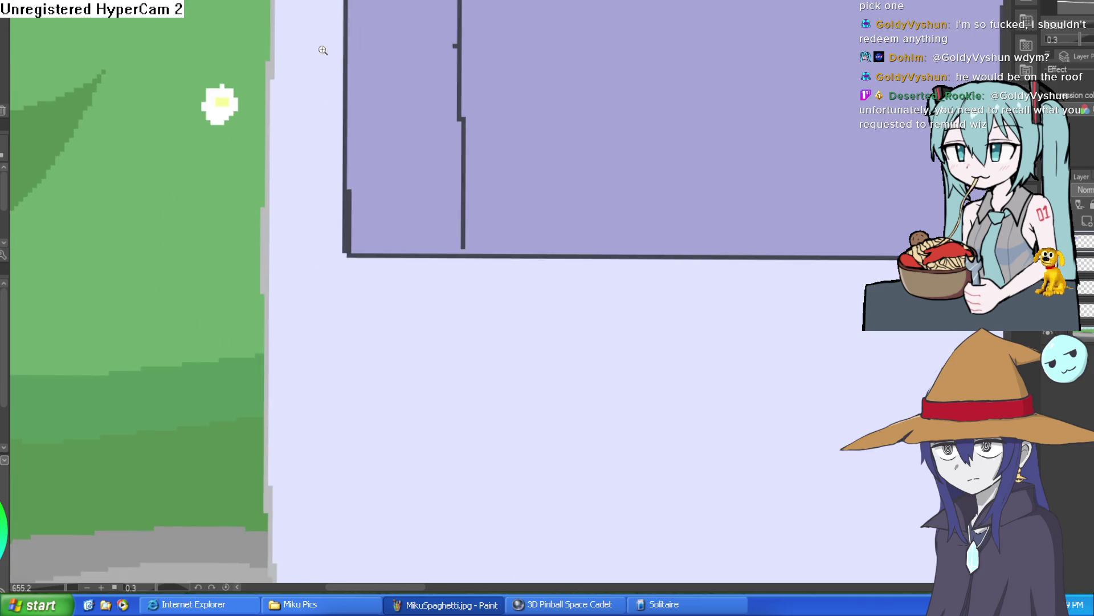
{"action": "scroll", "coordinate": [464, 285], "scroll_direction": "down", "scroll_amount": 3}
{"action": "scroll", "coordinate": [403, 281], "scroll_direction": "up", "scroll_amount": 4}
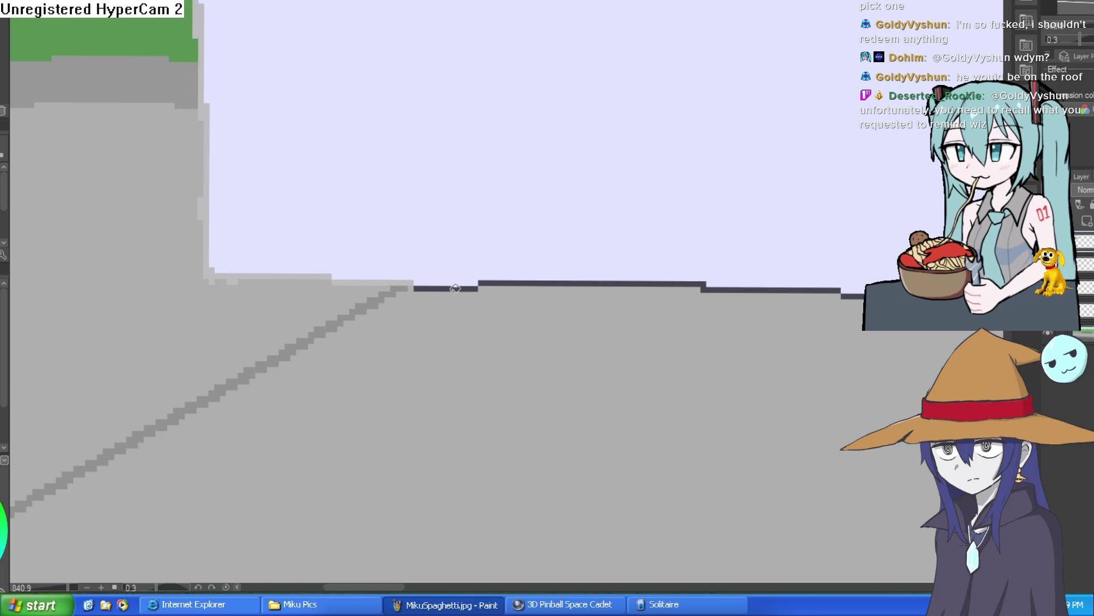
{"action": "scroll", "coordinate": [575, 275], "scroll_direction": "right", "scroll_amount": 5}
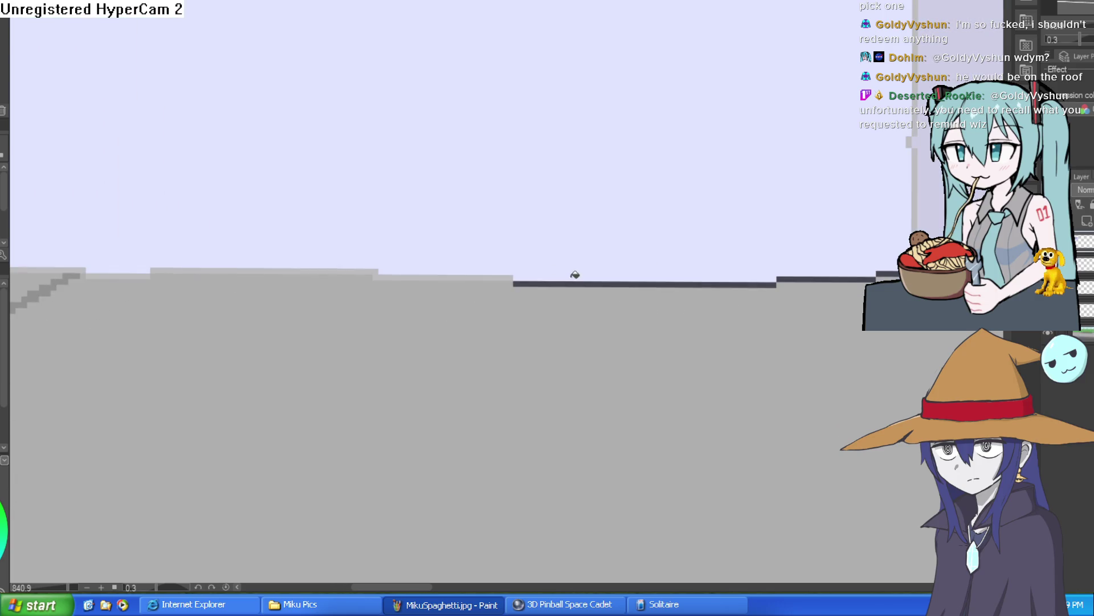
{"action": "scroll", "coordinate": [890, 272], "scroll_direction": "down", "scroll_amount": 4}
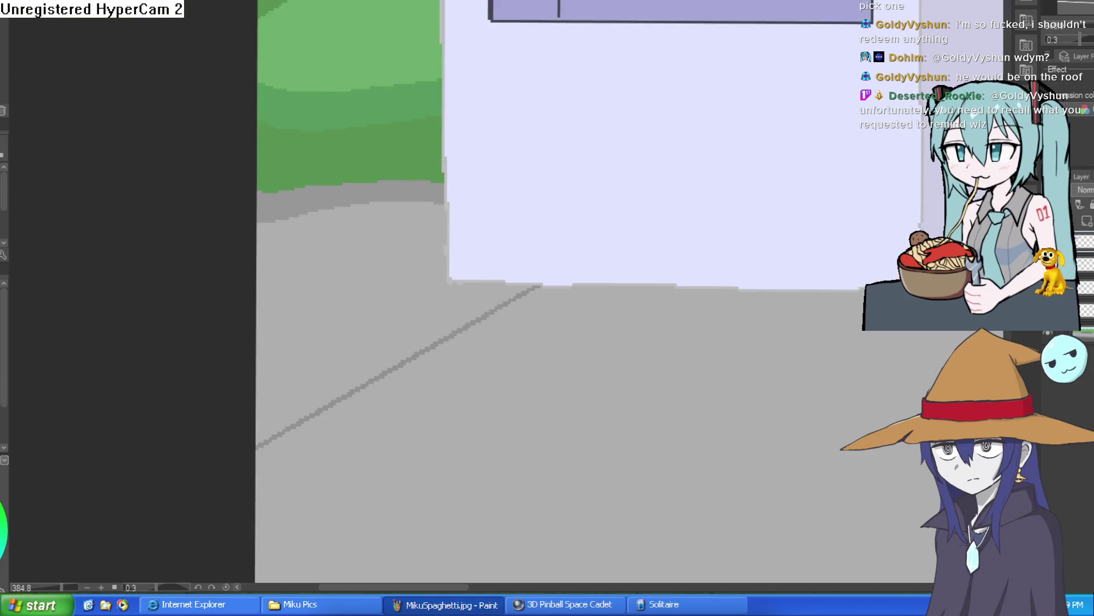
{"action": "scroll", "coordinate": [622, 325], "scroll_direction": "down", "scroll_amount": 3}
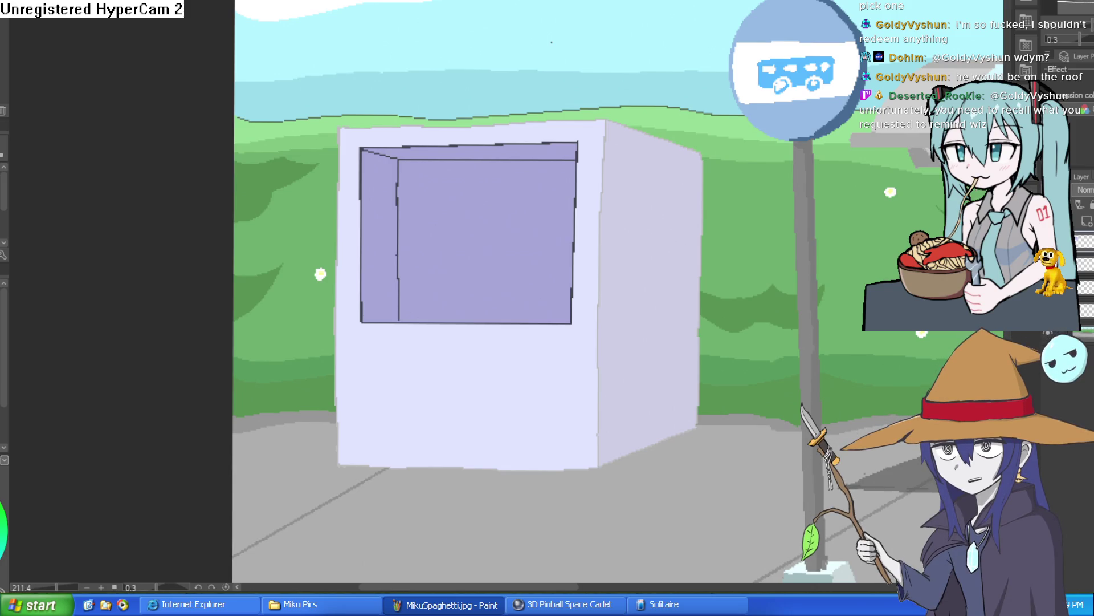
Step: Inspect the box's window corners up close, then display the perspective guides toward the right vanishing point
{"action": "scroll", "coordinate": [570, 178], "scroll_direction": "up", "scroll_amount": 2}
{"action": "mouse_move", "coordinate": [569, 177]}
{"action": "left_mouse_down"}
{"action": "mouse_move", "coordinate": [571, 164]}
{"action": "mouse_move", "coordinate": [536, 235]}
{"action": "left_mouse_up"}
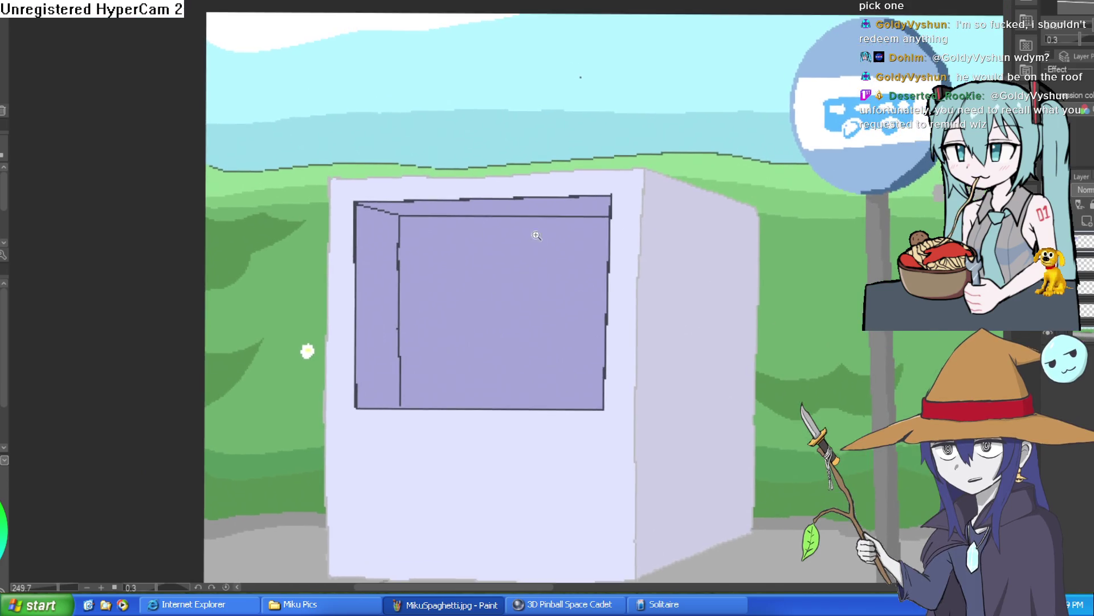
{"action": "left_click", "coordinate": [415, 222]}
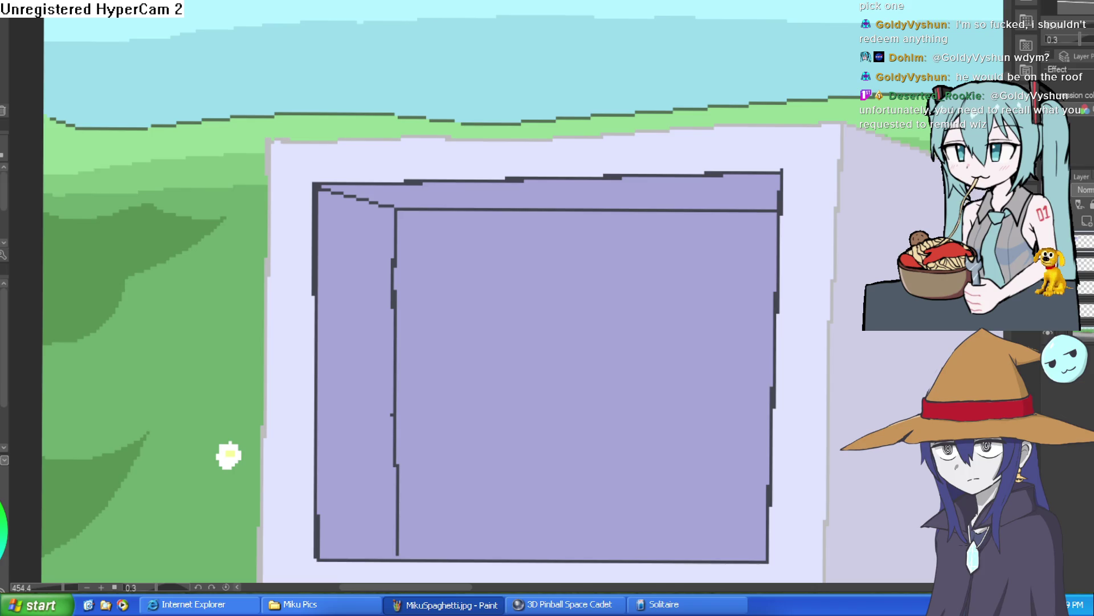
{"action": "mouse_move", "coordinate": [431, 249]}
{"action": "left_mouse_down"}
{"action": "mouse_move", "coordinate": [442, 166]}
{"action": "mouse_move", "coordinate": [374, 160]}
{"action": "mouse_move", "coordinate": [283, 132]}
{"action": "left_mouse_up"}
{"action": "left_click", "coordinate": [413, 182]}
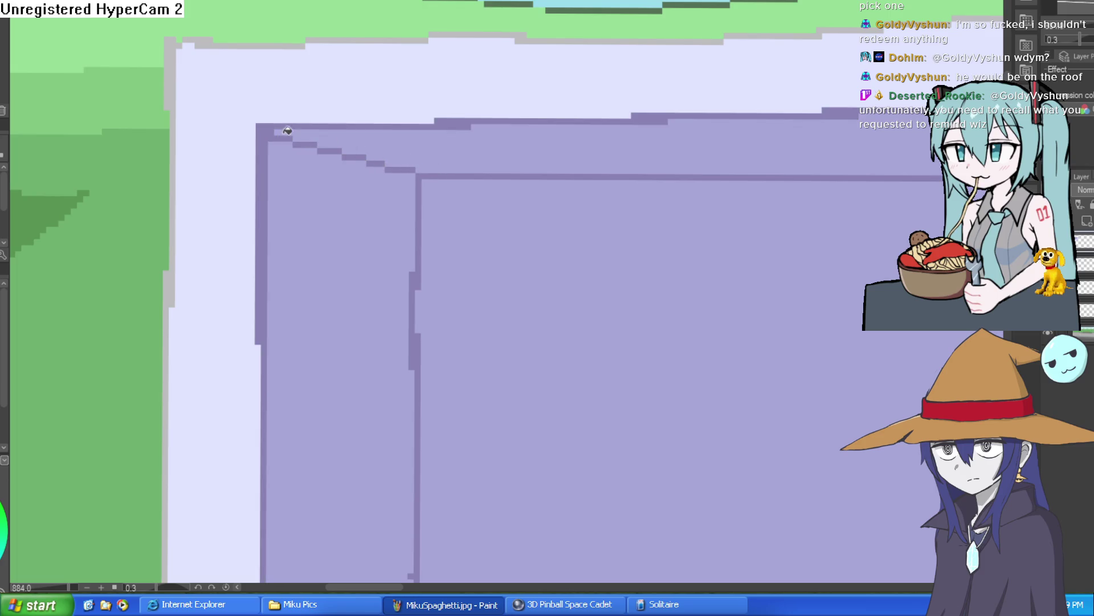
{"action": "scroll", "coordinate": [664, 185], "scroll_direction": "down", "scroll_amount": 8}
{"action": "left_click_drag", "start_coordinate": [728, 183], "coordinate": [705, 153]}
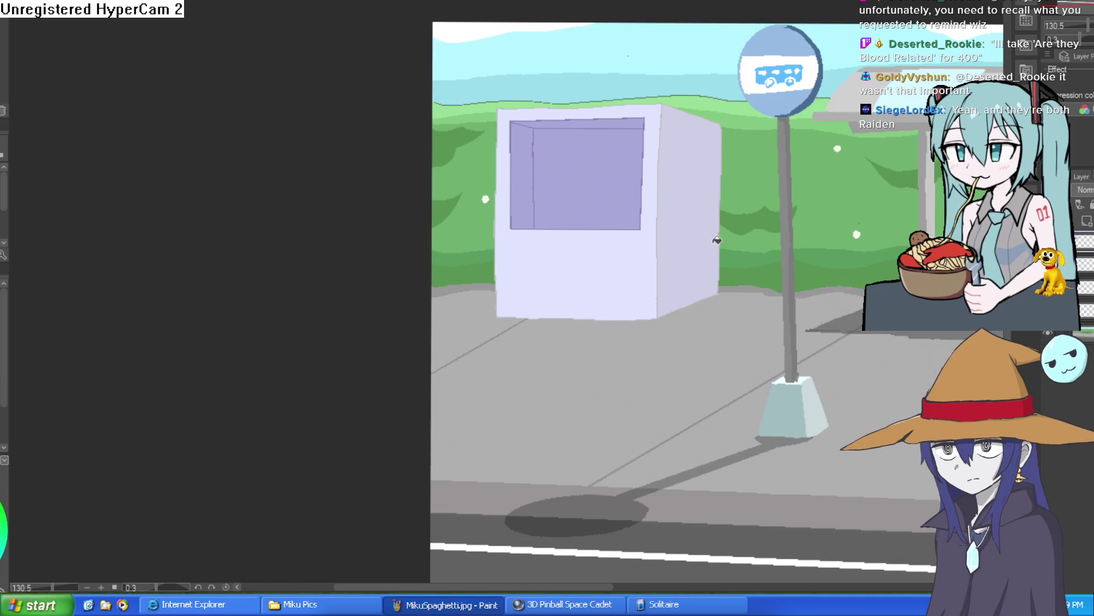
{"action": "scroll", "coordinate": [611, 226], "scroll_direction": "up", "scroll_amount": 3}
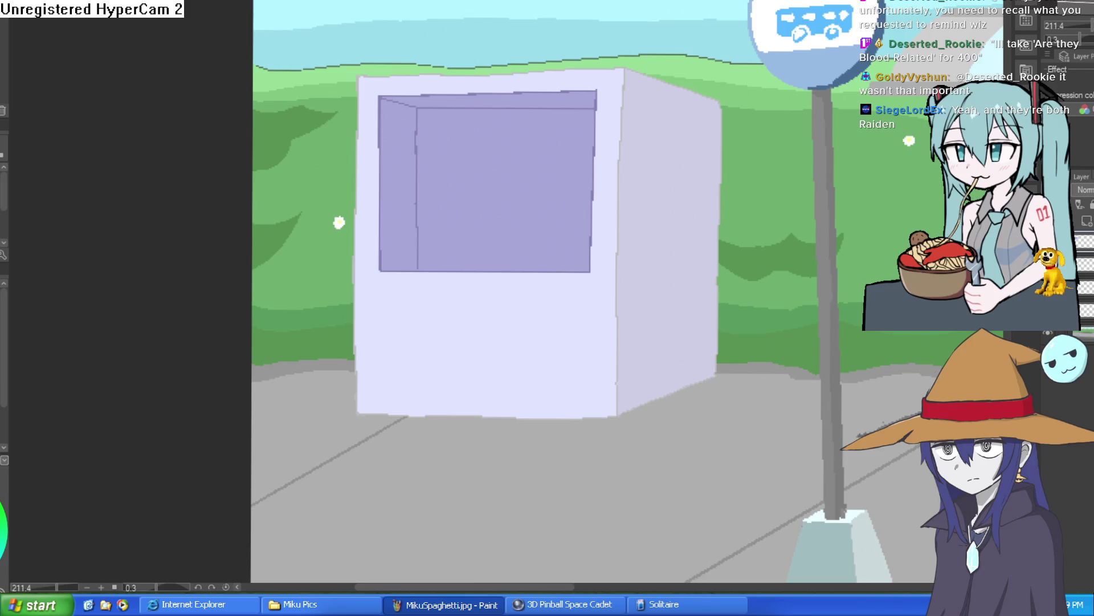
{"action": "scroll", "coordinate": [844, 328], "scroll_direction": "down", "scroll_amount": 1}
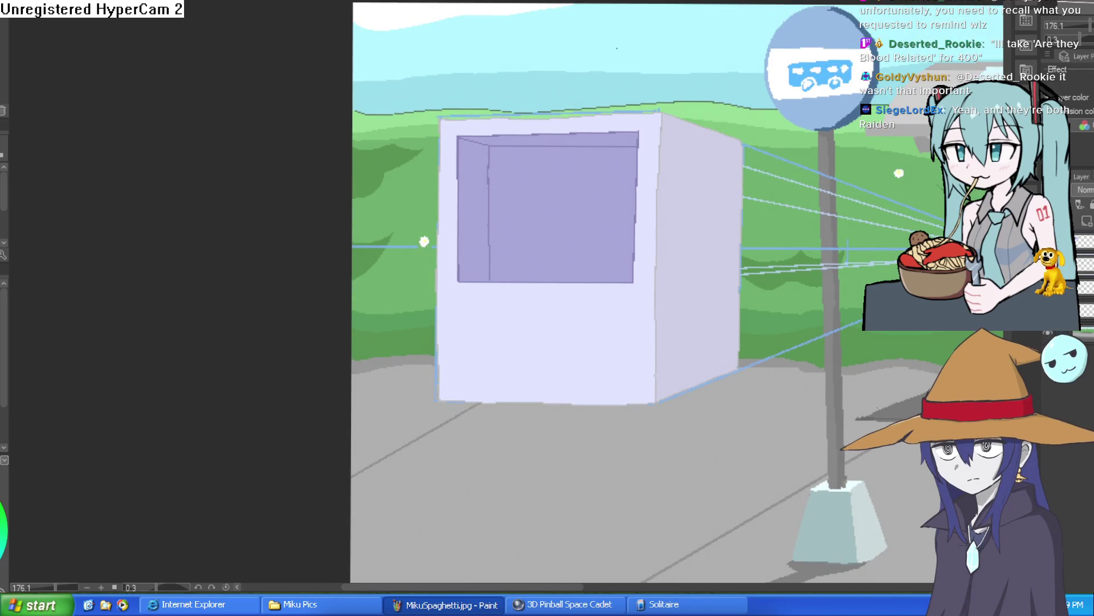
Step: Pan toward the guides' vanishing point and sample a colour from the window
{"action": "left_click_drag", "start_coordinate": [799, 312], "coordinate": [682, 339]}
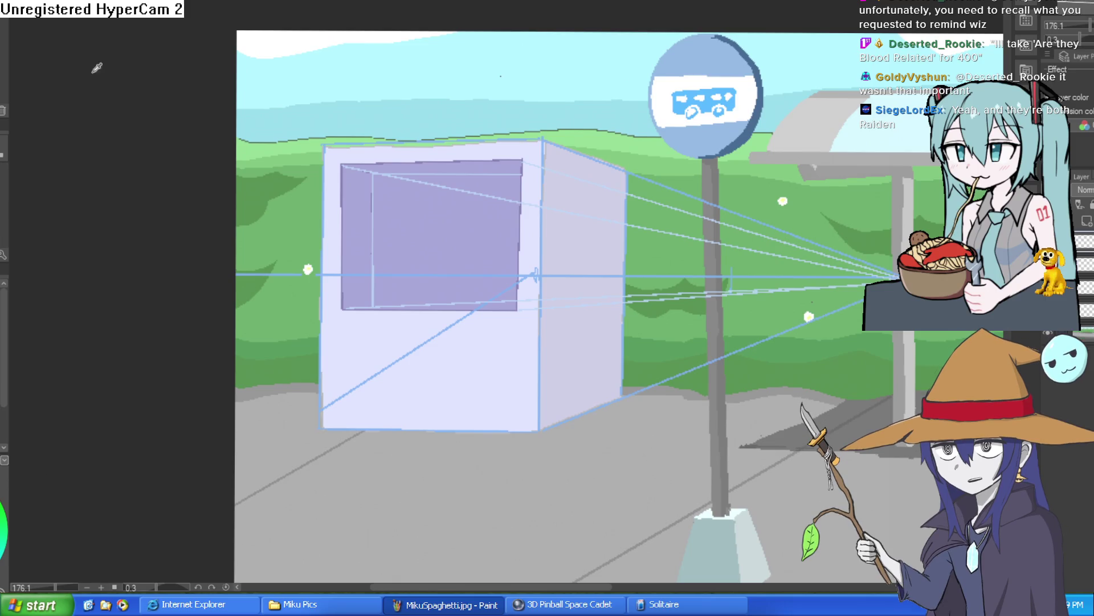
{"action": "scroll", "coordinate": [896, 284], "scroll_direction": "up", "scroll_amount": 3}
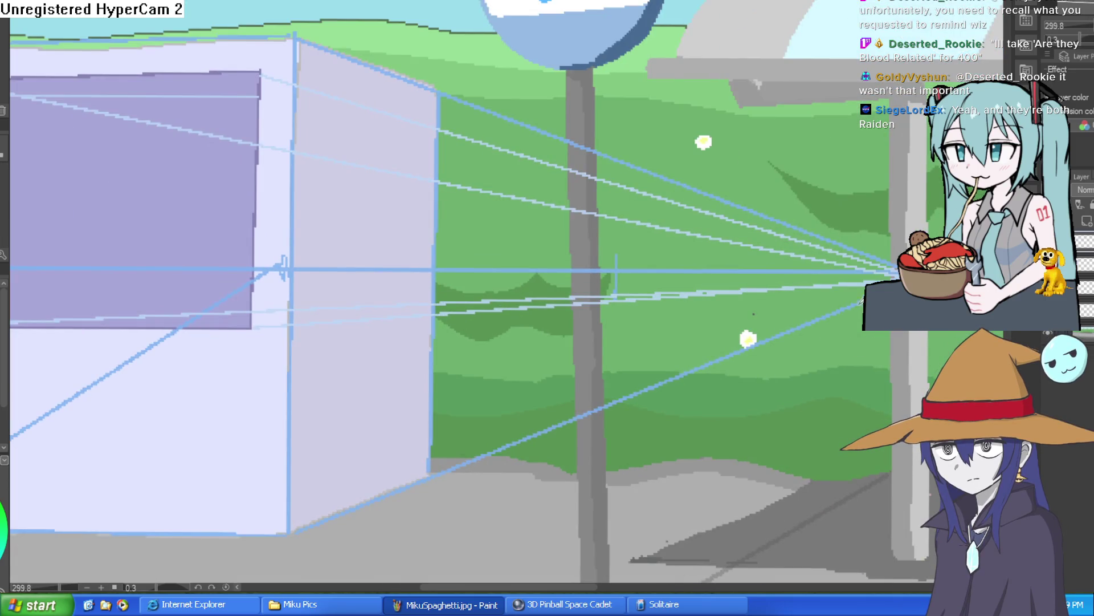
{"action": "scroll", "coordinate": [857, 302], "scroll_direction": "down", "scroll_amount": 2}
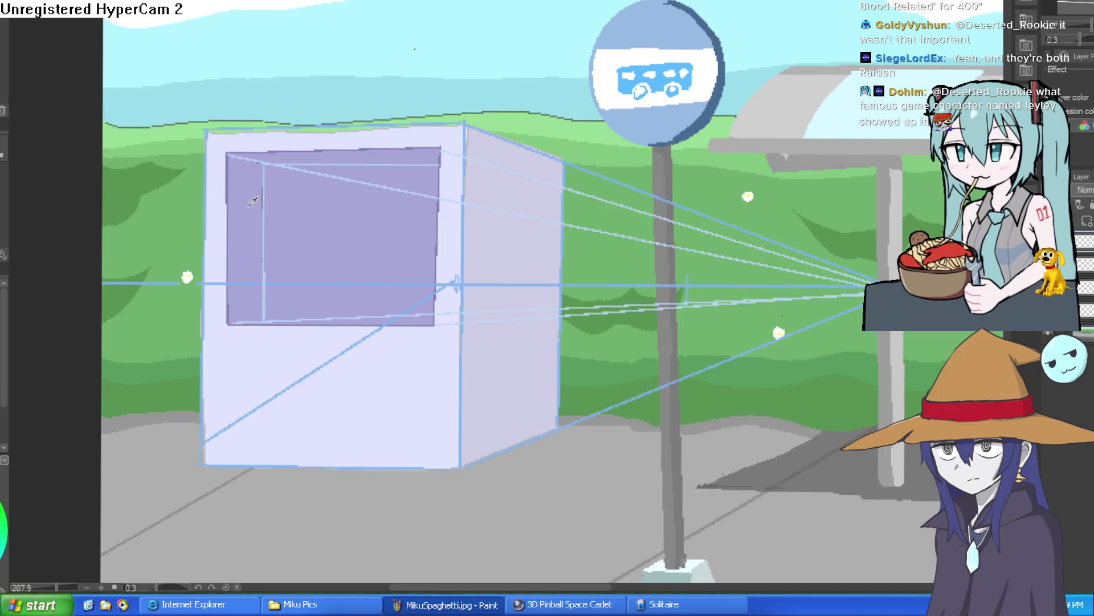
{"action": "scroll", "coordinate": [268, 202], "scroll_direction": "up", "scroll_amount": 3}
{"action": "left_click", "coordinate": [262, 235]}
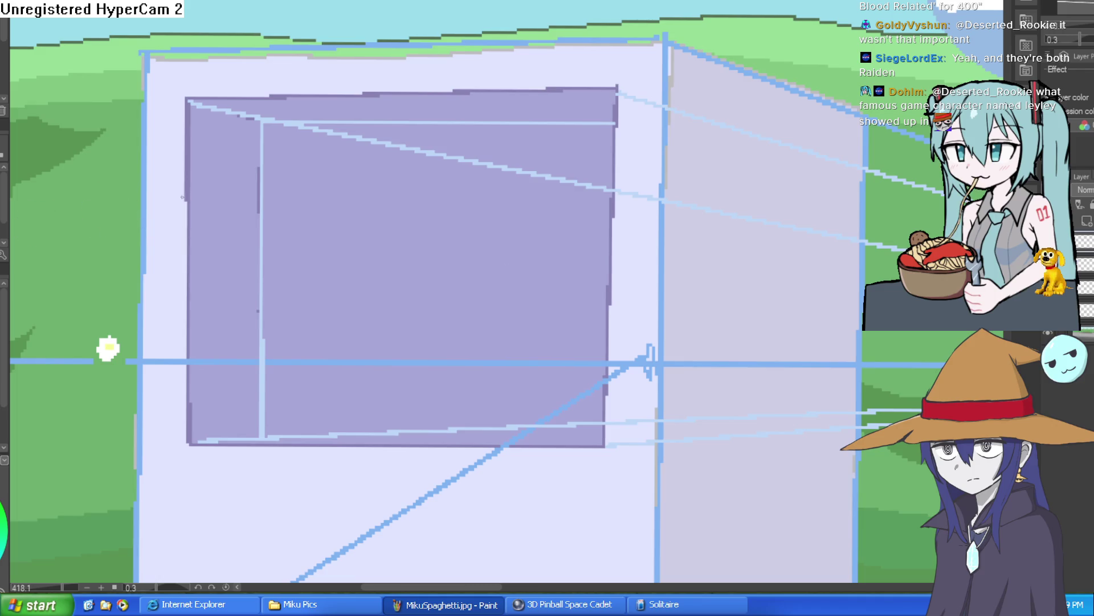
Step: Try perspective-snapped lines across the window at several heights, undoing each attempt
{"action": "left_click_drag", "start_coordinate": [188, 189], "coordinate": [261, 197]}
{"action": "key", "text": "ctrl+z"}
{"action": "scroll", "coordinate": [411, 238], "scroll_direction": "down", "scroll_amount": 3}
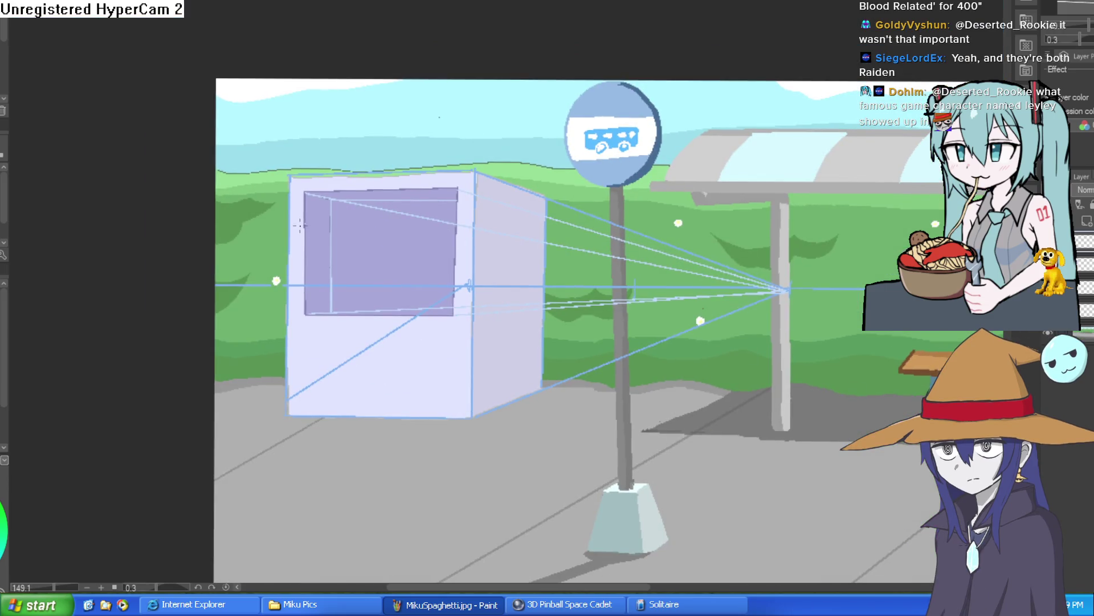
{"action": "left_click_drag", "start_coordinate": [306, 224], "coordinate": [457, 226]}
{"action": "key", "text": "ctrl+z"}
{"action": "left_click_drag", "start_coordinate": [306, 223], "coordinate": [457, 226]}
{"action": "key", "text": "ctrl+z"}
{"action": "mouse_move", "coordinate": [309, 265]}
{"action": "left_mouse_down"}
{"action": "mouse_move", "coordinate": [451, 251]}
{"action": "mouse_move", "coordinate": [451, 263]}
{"action": "left_mouse_up"}
{"action": "key", "text": "ctrl+z"}
{"action": "scroll", "coordinate": [321, 221], "scroll_direction": "up", "scroll_amount": 2}
Step: Draw a shelf line across the window with a pale stroke at its end, then undo part of it
{"action": "left_click_drag", "start_coordinate": [306, 226], "coordinate": [571, 226]}
{"action": "left_click_drag", "start_coordinate": [303, 225], "coordinate": [570, 218]}
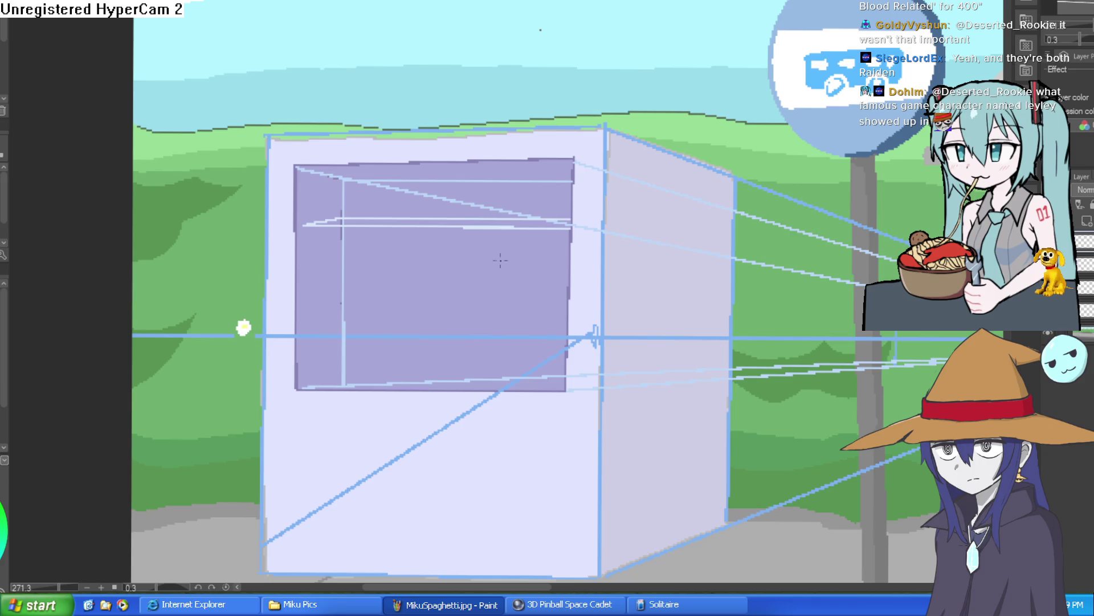
{"action": "scroll", "coordinate": [501, 261], "scroll_direction": "down", "scroll_amount": 2}
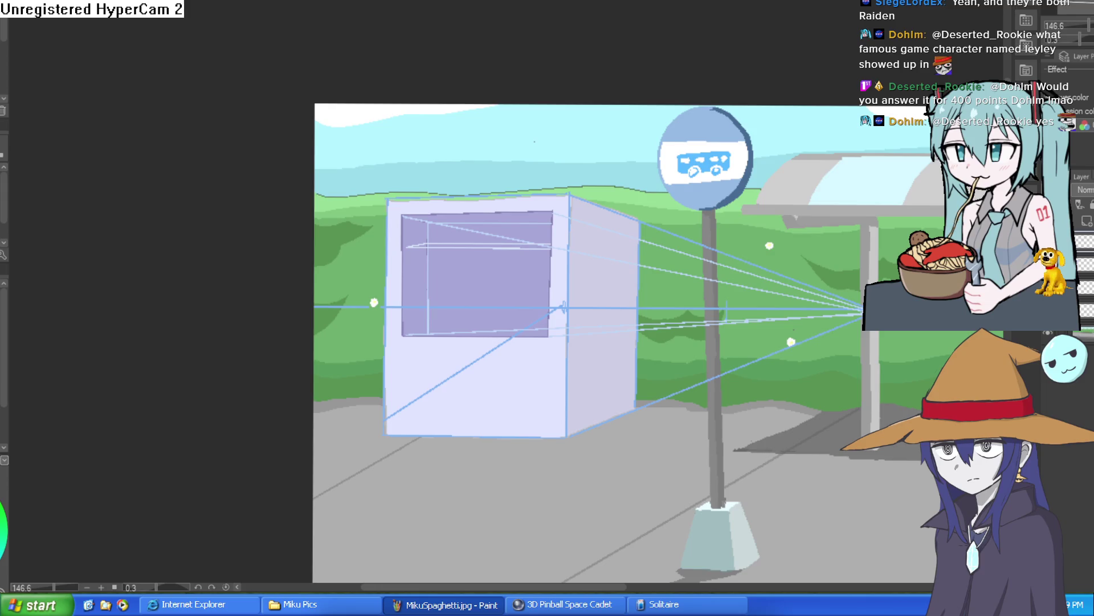
{"action": "key", "text": "ctrl+z"}
{"action": "key", "text": "ctrl+z"}
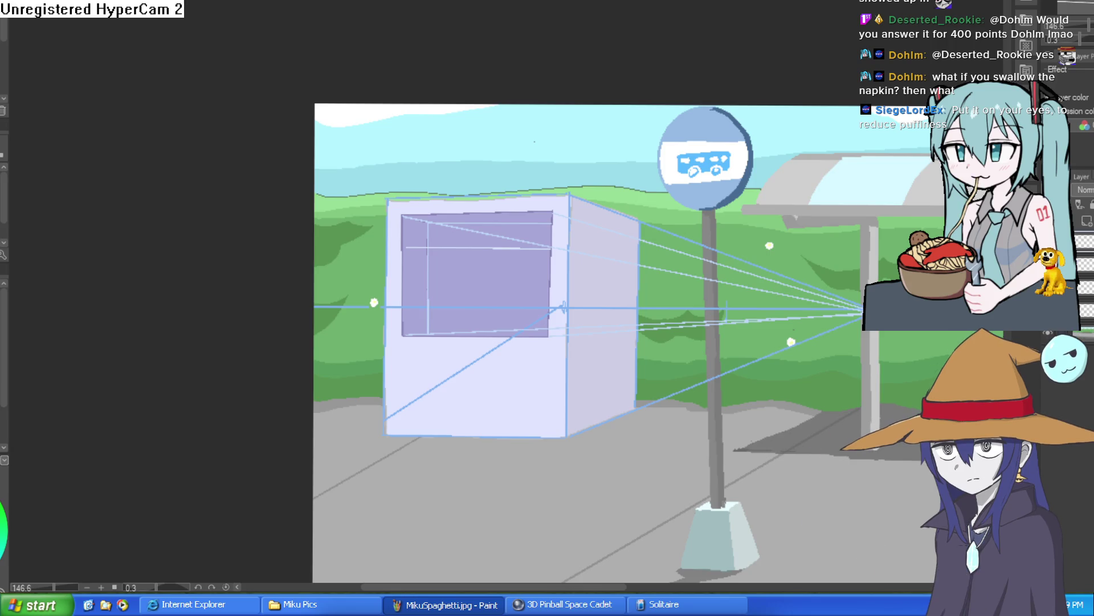
Step: Draw long lines across the box toward the vanishing point along the perspective guides
{"action": "scroll", "coordinate": [456, 231], "scroll_direction": "up", "scroll_amount": 5}
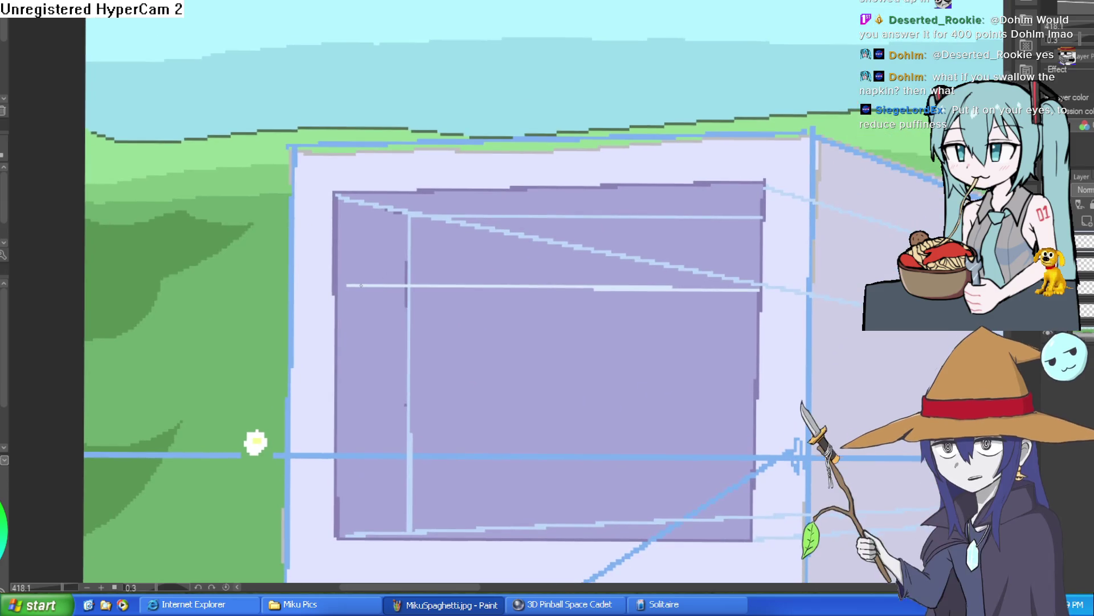
{"action": "scroll", "coordinate": [429, 252], "scroll_direction": "up", "scroll_amount": 3}
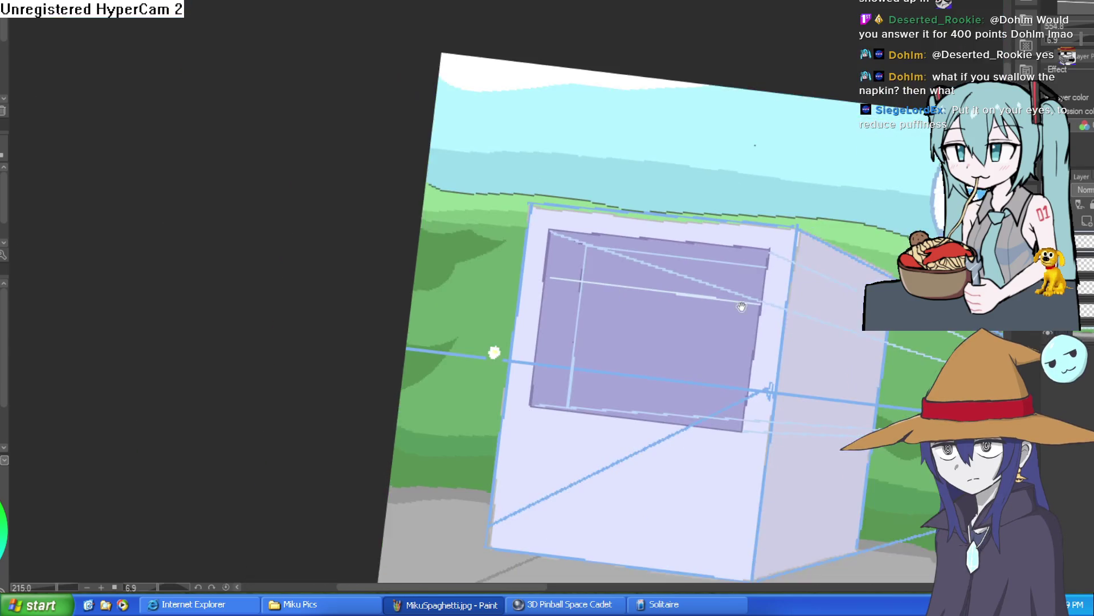
{"action": "scroll", "coordinate": [816, 274], "scroll_direction": "down", "scroll_amount": 5}
{"action": "left_click_drag", "start_coordinate": [816, 274], "coordinate": [763, 260]}
{"action": "left_click_drag", "start_coordinate": [258, 152], "coordinate": [385, 153]}
{"action": "mouse_move", "coordinate": [292, 163]}
{"action": "left_mouse_down"}
{"action": "mouse_move", "coordinate": [470, 180]}
{"action": "mouse_move", "coordinate": [808, 324]}
{"action": "left_mouse_up"}
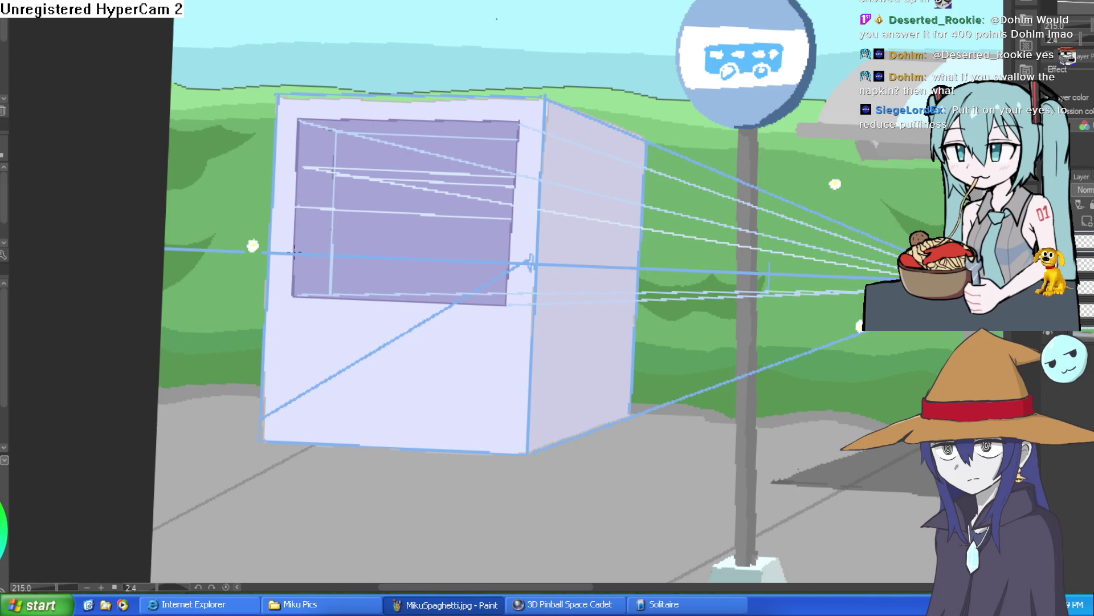
{"action": "left_click_drag", "start_coordinate": [295, 252], "coordinate": [892, 279]}
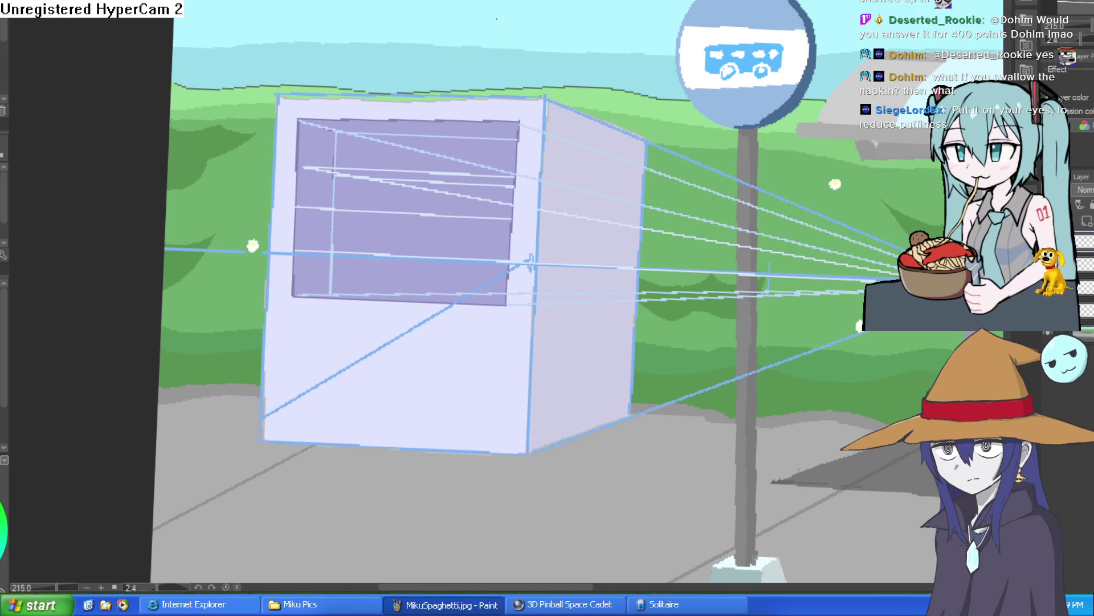
Step: Rotate the view and draw a dark line across the window's top, undoing a stray stroke
{"action": "mouse_move", "coordinate": [711, 255]}
{"action": "left_mouse_down"}
{"action": "mouse_move", "coordinate": [683, 201]}
{"action": "mouse_move", "coordinate": [623, 153]}
{"action": "left_mouse_up"}
{"action": "scroll", "coordinate": [387, 349], "scroll_direction": "up", "scroll_amount": 3}
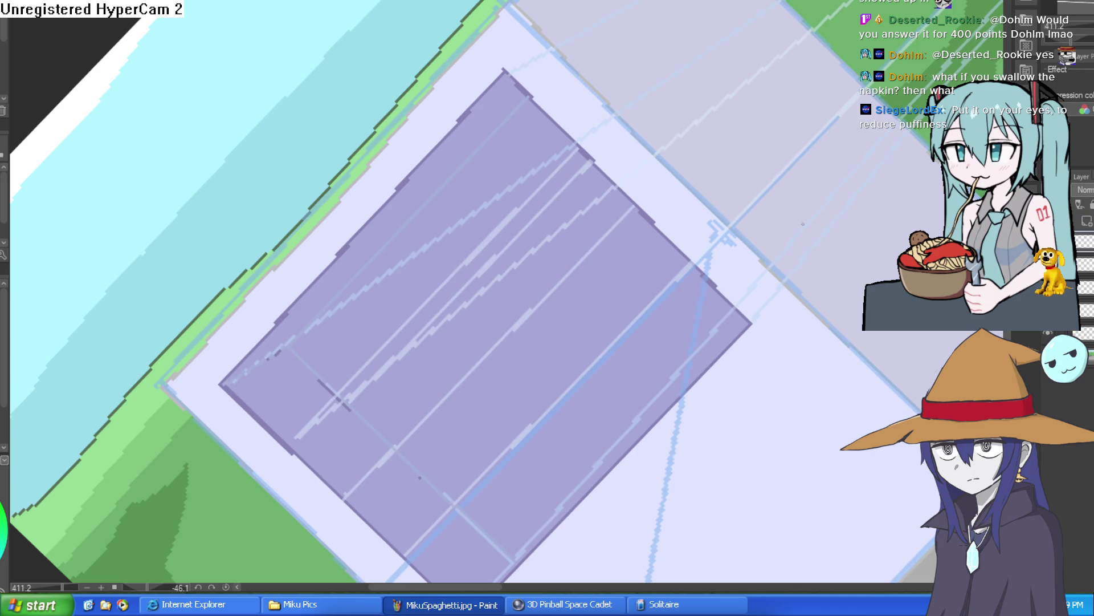
{"action": "left_click_drag", "start_coordinate": [343, 599], "coordinate": [346, 580]}
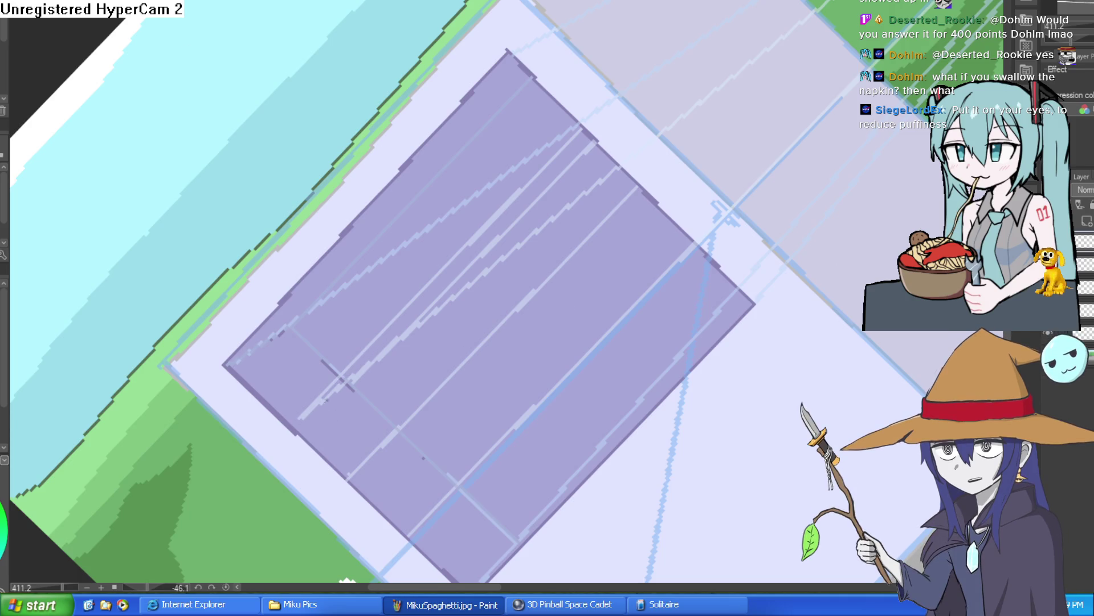
{"action": "mouse_move", "coordinate": [596, 143]}
{"action": "left_mouse_down"}
{"action": "mouse_move", "coordinate": [818, 342]}
{"action": "mouse_move", "coordinate": [666, 371]}
{"action": "mouse_move", "coordinate": [559, 243]}
{"action": "left_mouse_up"}
{"action": "left_click_drag", "start_coordinate": [264, 186], "coordinate": [665, 251]}
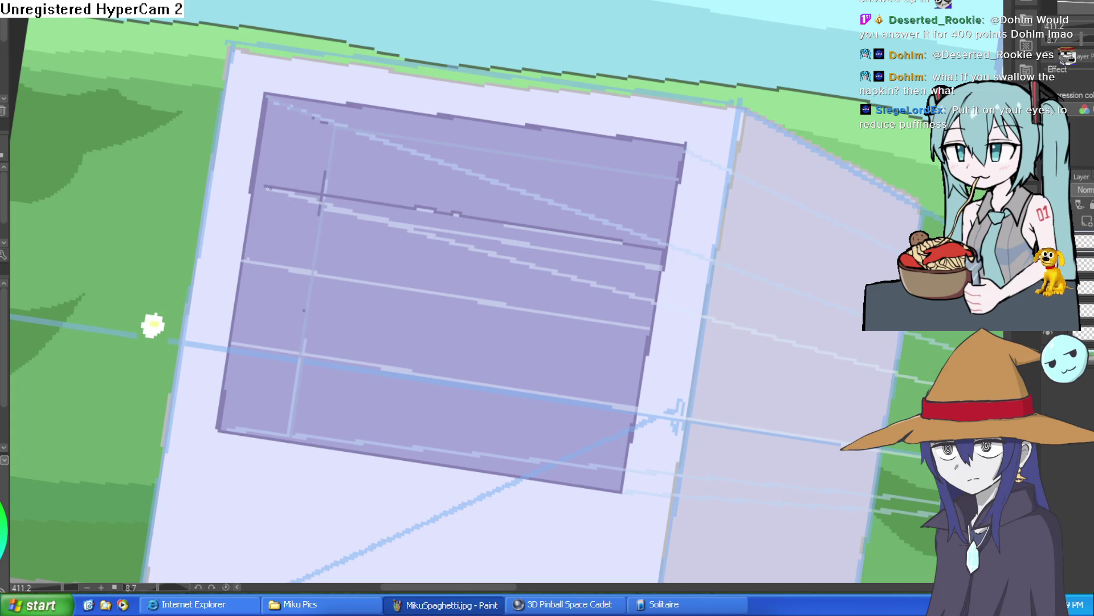
{"action": "left_click_drag", "start_coordinate": [328, 208], "coordinate": [439, 264]}
{"action": "mouse_move", "coordinate": [319, 312]}
{"action": "left_mouse_down"}
{"action": "mouse_move", "coordinate": [637, 186]}
{"action": "mouse_move", "coordinate": [327, 305]}
{"action": "mouse_move", "coordinate": [705, 315]}
{"action": "mouse_move", "coordinate": [483, 5]}
{"action": "mouse_move", "coordinate": [472, 326]}
{"action": "left_mouse_up"}
{"action": "key", "text": "ctrl+z"}
{"action": "key", "text": "ctrl+z"}
Step: Draw five dark shelf lines across the window, then turn the view upright again
{"action": "left_click_drag", "start_coordinate": [484, 3], "coordinate": [461, 410]}
{"action": "left_click_drag", "start_coordinate": [400, 3], "coordinate": [385, 413]}
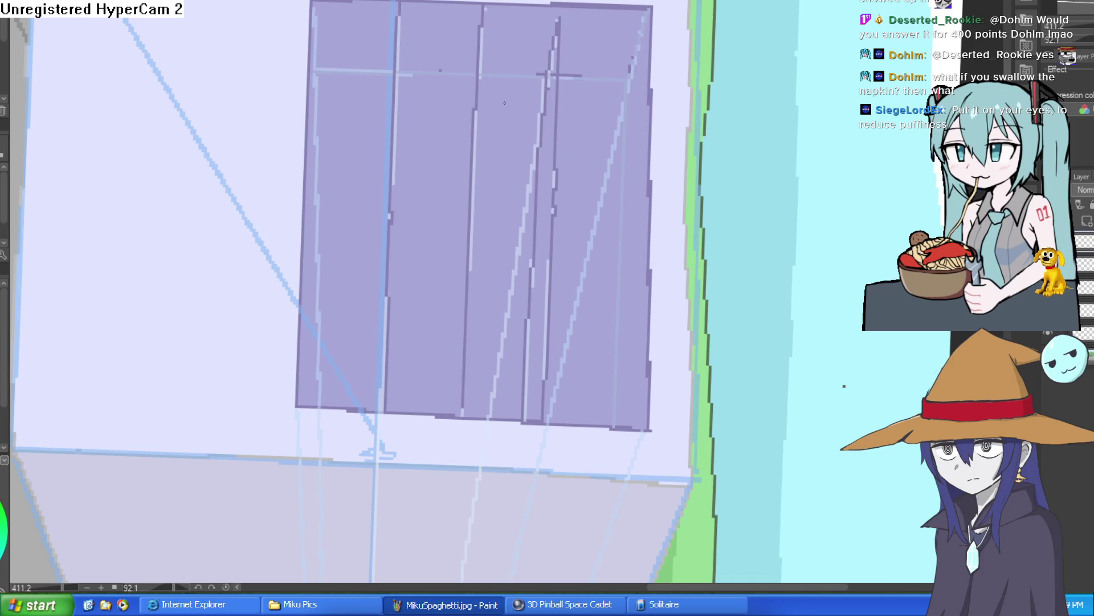
{"action": "left_click_drag", "start_coordinate": [473, 7], "coordinate": [452, 411]}
{"action": "left_click_drag", "start_coordinate": [391, 5], "coordinate": [368, 410]}
{"action": "left_click_drag", "start_coordinate": [560, 18], "coordinate": [546, 421]}
{"action": "left_click_drag", "start_coordinate": [640, 115], "coordinate": [729, 210]}
{"action": "mouse_move", "coordinate": [724, 189]}
{"action": "left_mouse_down"}
{"action": "mouse_move", "coordinate": [720, 139]}
{"action": "mouse_move", "coordinate": [696, 110]}
{"action": "mouse_move", "coordinate": [707, 125]}
{"action": "mouse_move", "coordinate": [691, 171]}
{"action": "mouse_move", "coordinate": [698, 148]}
{"action": "mouse_move", "coordinate": [698, 163]}
{"action": "left_mouse_up"}
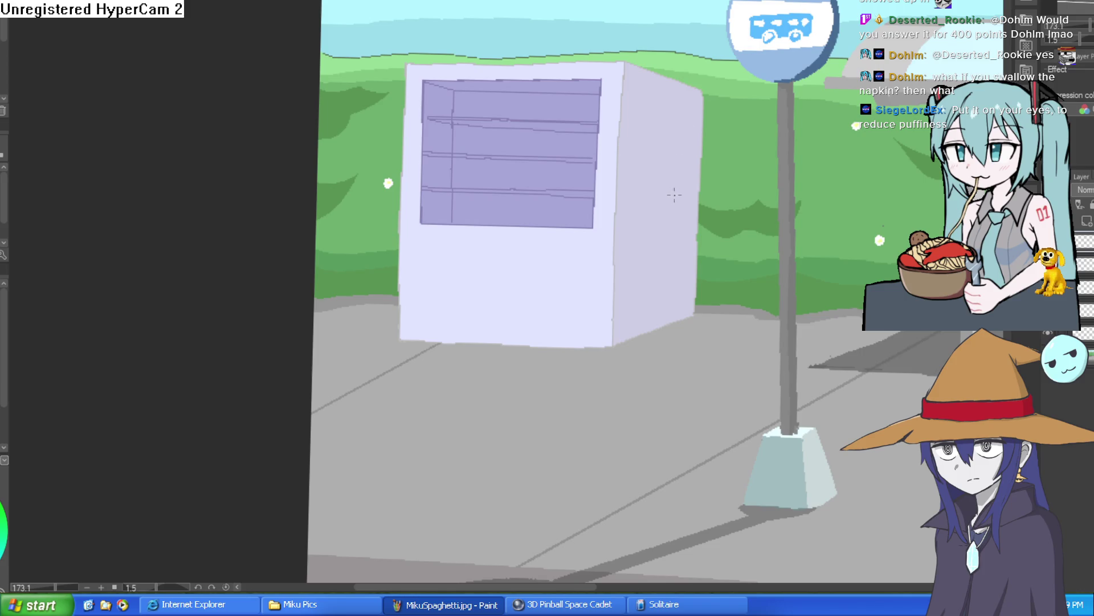
Step: Reset the rotation and turn off the perspective ruler display so the shelf lines show cleanly
{"action": "scroll", "coordinate": [665, 194], "scroll_direction": "down", "scroll_amount": 3}
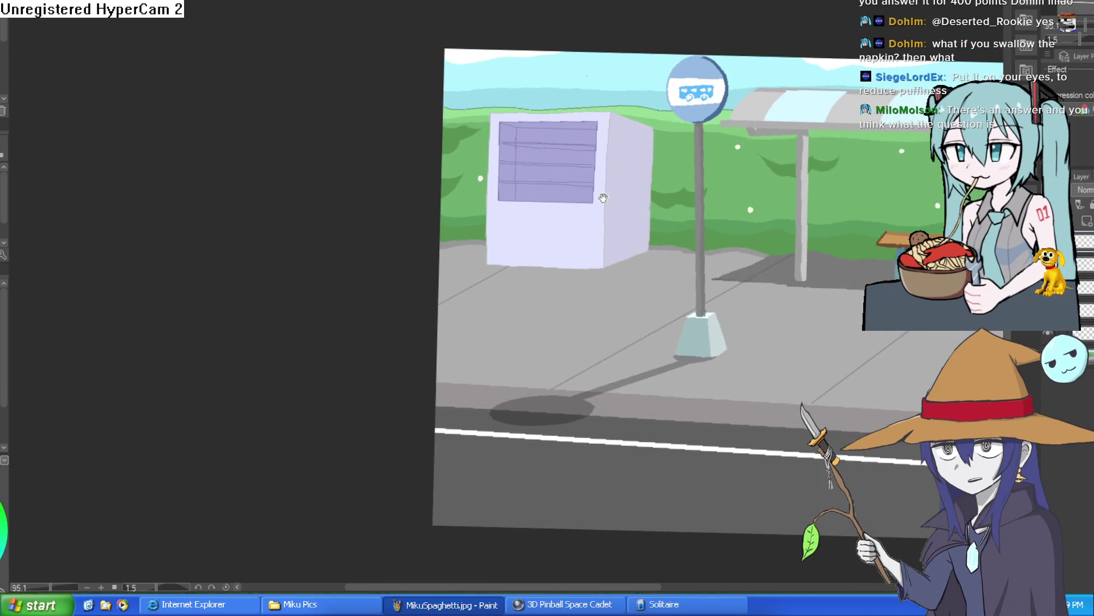
{"action": "scroll", "coordinate": [639, 171], "scroll_direction": "up", "scroll_amount": 3}
{"action": "left_click_drag", "start_coordinate": [637, 165], "coordinate": [640, 197]}
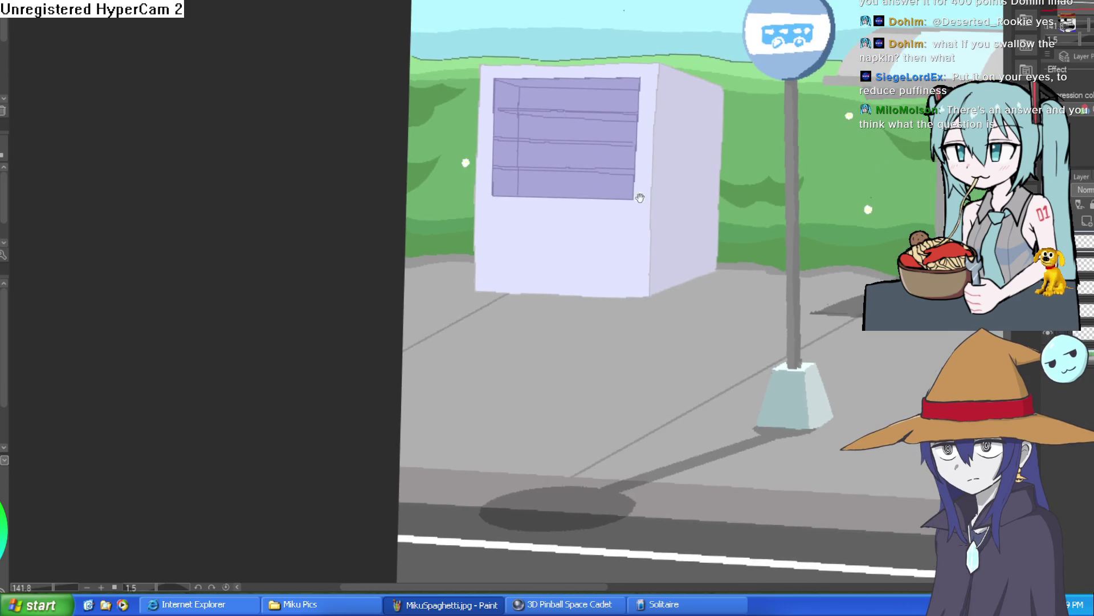
{"action": "left_click_drag", "start_coordinate": [741, 197], "coordinate": [696, 239]}
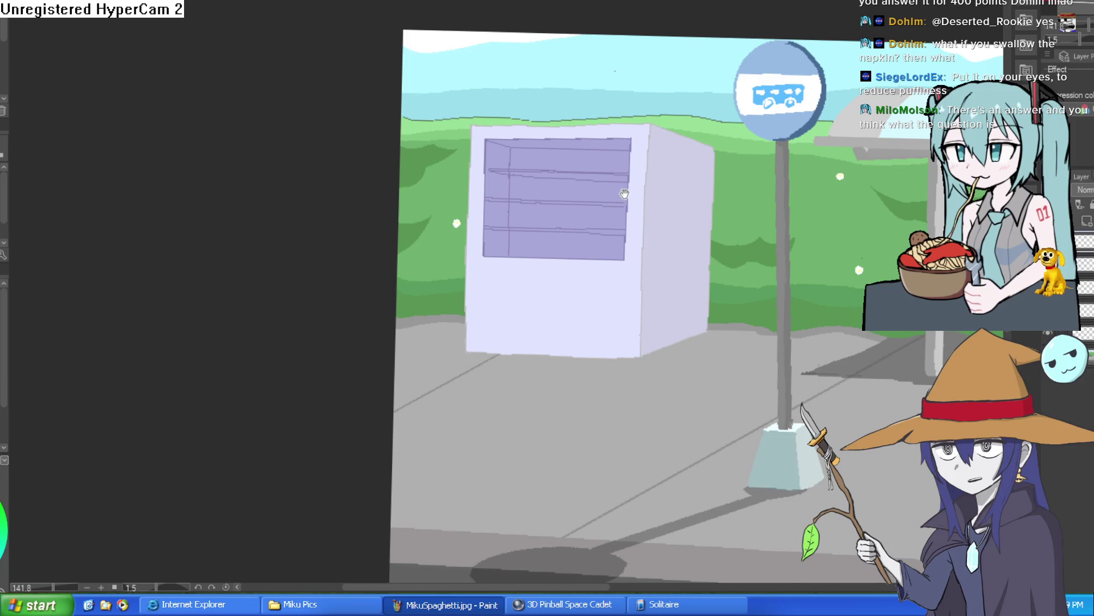
Step: Fill the thin strips between the window panes with light lavender
{"action": "scroll", "coordinate": [621, 154], "scroll_direction": "down", "scroll_amount": 2}
{"action": "mouse_move", "coordinate": [622, 154]}
{"action": "left_mouse_down"}
{"action": "mouse_move", "coordinate": [696, 127]}
{"action": "mouse_move", "coordinate": [703, 183]}
{"action": "mouse_move", "coordinate": [684, 183]}
{"action": "left_mouse_up"}
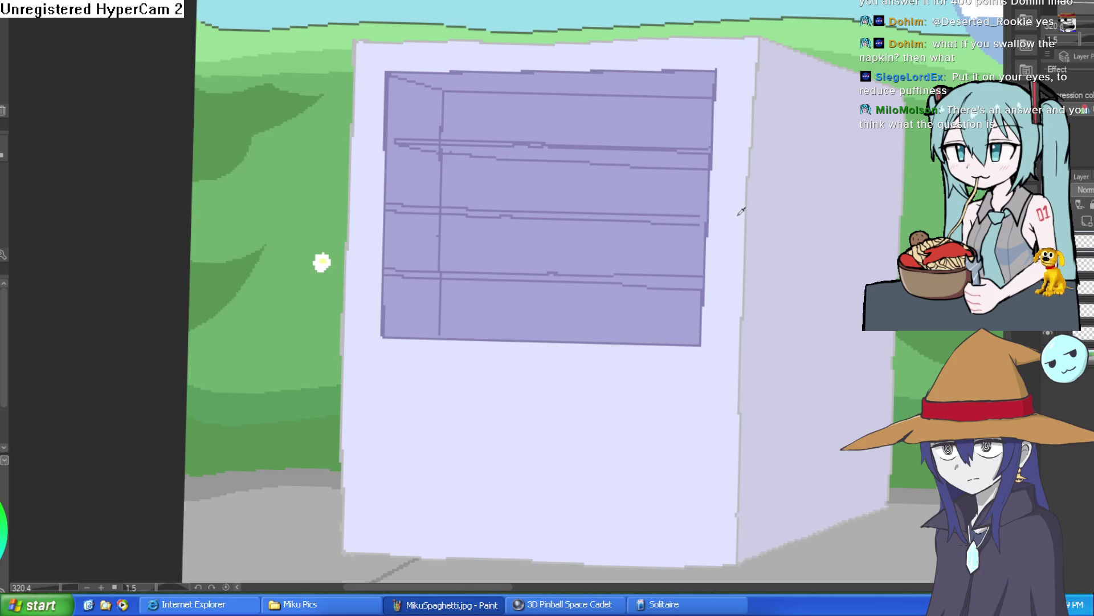
{"action": "left_click", "coordinate": [670, 160]}
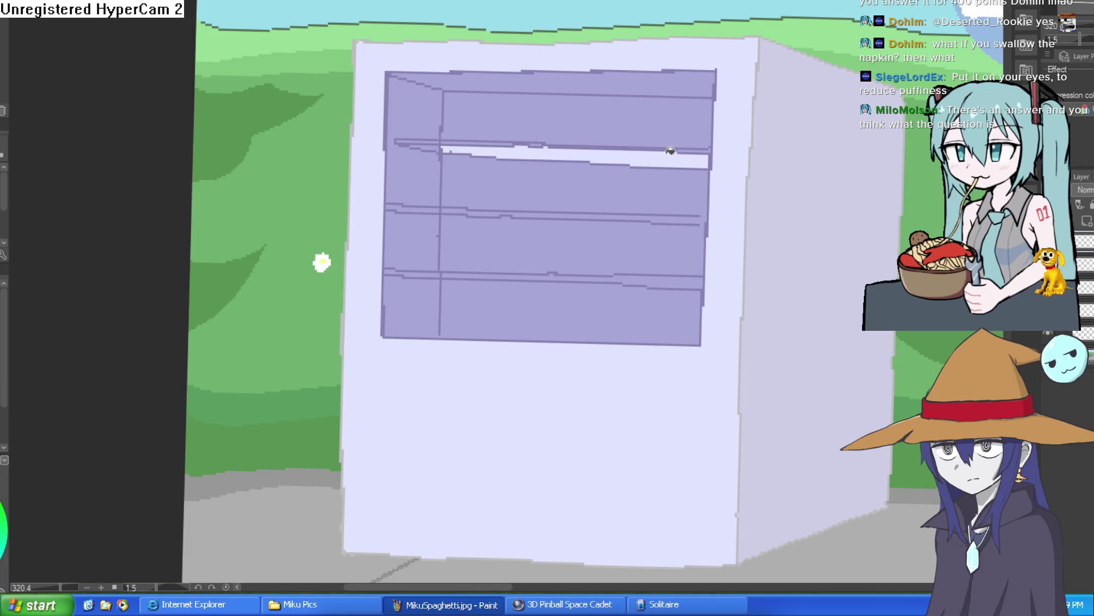
{"action": "left_click_drag", "start_coordinate": [617, 222], "coordinate": [618, 180]}
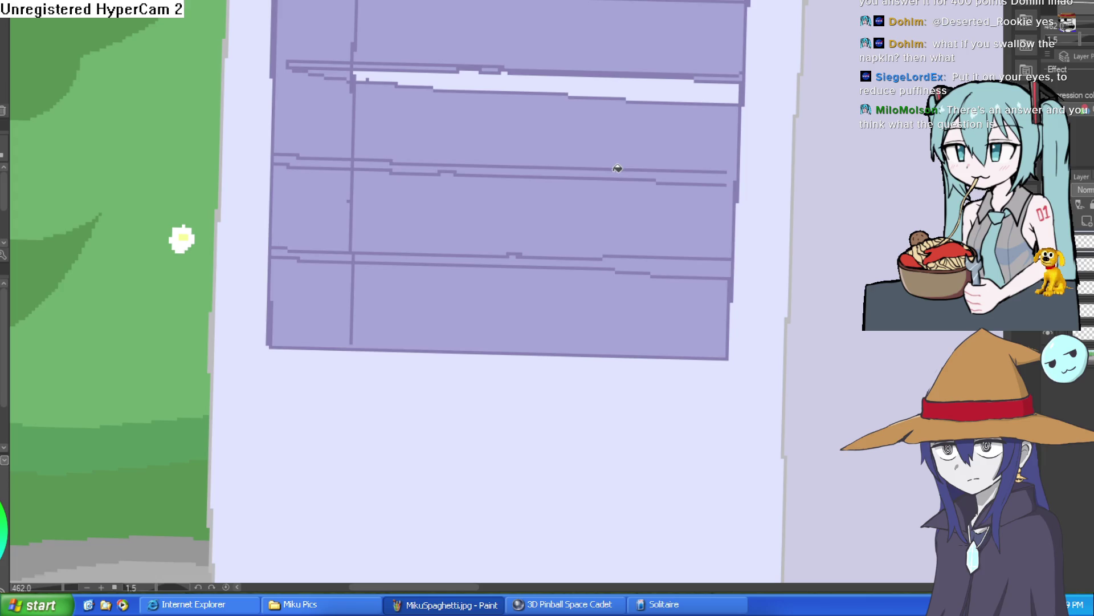
{"action": "left_click", "coordinate": [617, 171]}
{"action": "left_click", "coordinate": [332, 160]}
{"action": "left_click", "coordinate": [374, 255]}
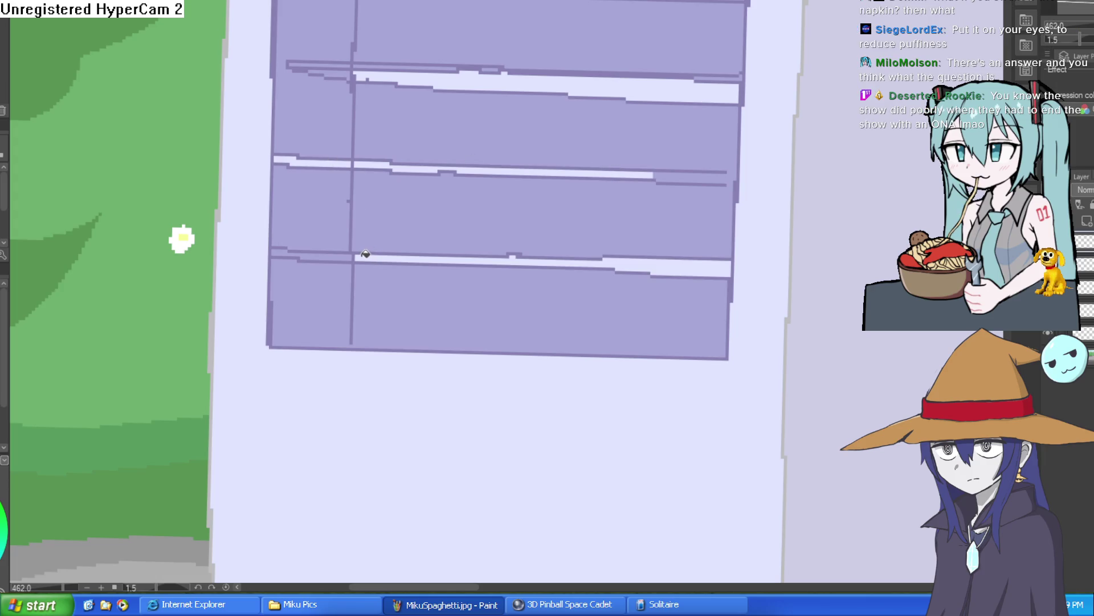
{"action": "left_click", "coordinate": [349, 252]}
Step: Using enclosed-area fill, fill the two narrow gaps between the window columns
{"action": "left_click_drag", "start_coordinate": [387, 161], "coordinate": [422, 239]}
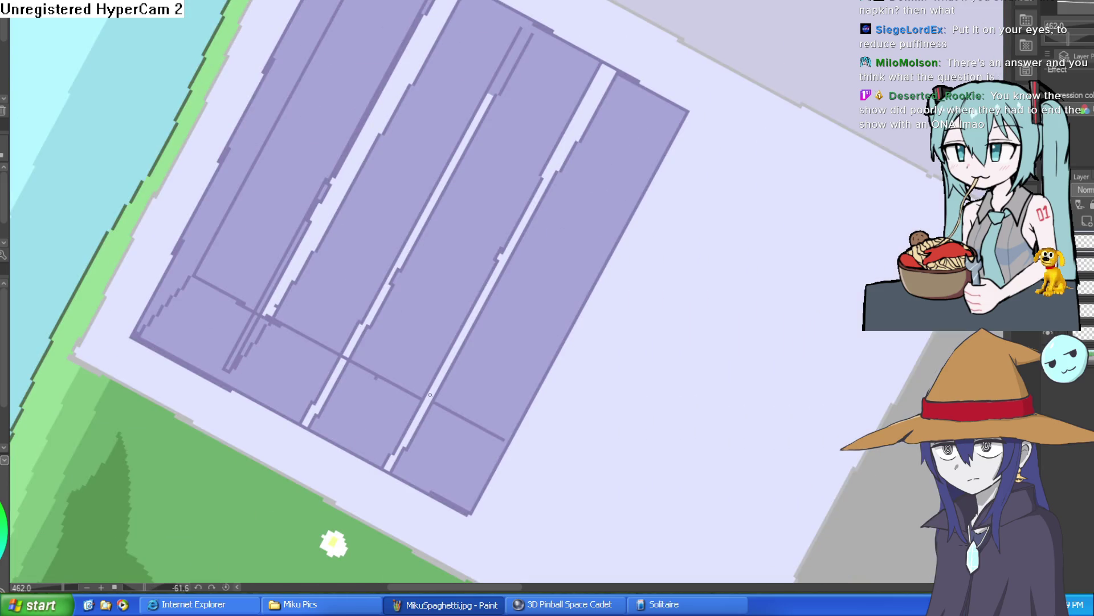
{"action": "mouse_move", "coordinate": [607, 208]}
{"action": "left_mouse_down"}
{"action": "mouse_move", "coordinate": [669, 216]}
{"action": "mouse_move", "coordinate": [730, 117]}
{"action": "mouse_move", "coordinate": [728, 140]}
{"action": "left_mouse_up"}
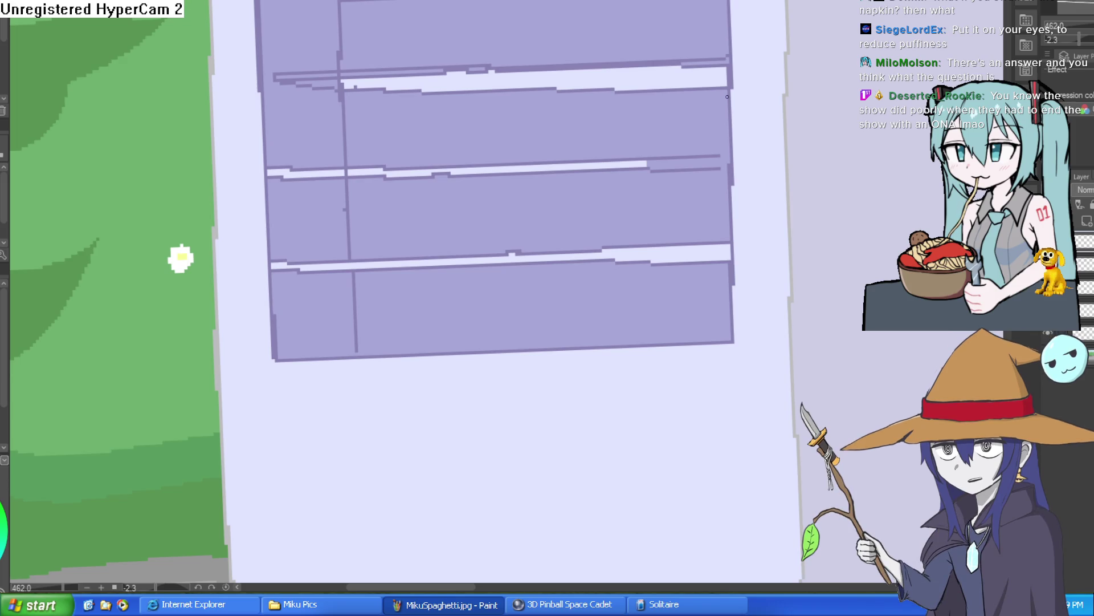
{"action": "mouse_move", "coordinate": [727, 96]}
{"action": "left_mouse_down"}
{"action": "mouse_move", "coordinate": [627, 171]}
{"action": "mouse_move", "coordinate": [500, 112]}
{"action": "mouse_move", "coordinate": [436, 32]}
{"action": "left_mouse_up"}
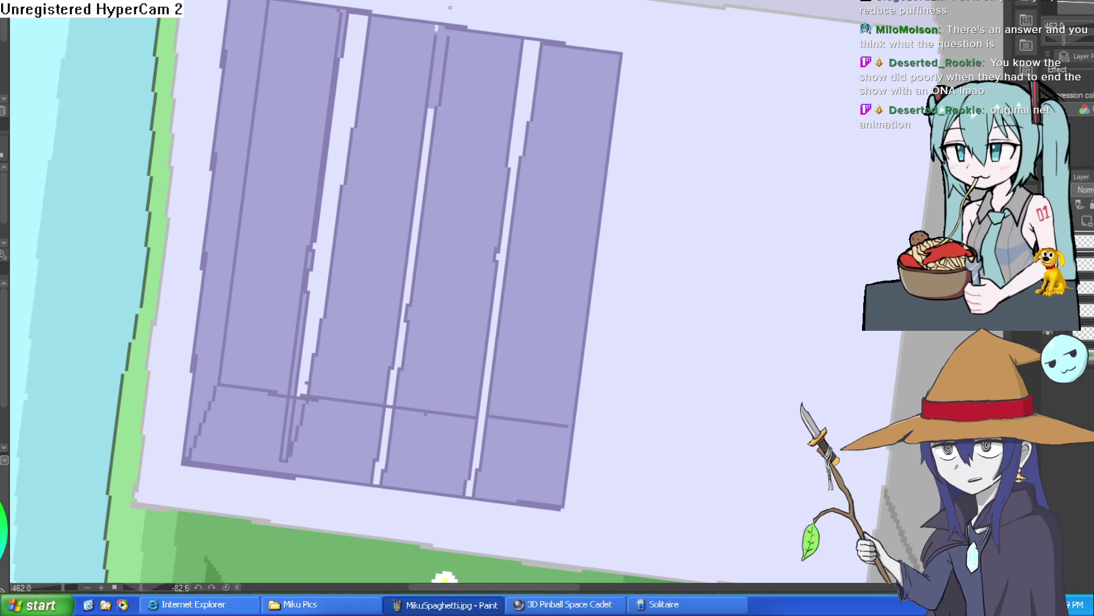
{"action": "scroll", "coordinate": [449, 8], "scroll_direction": "up", "scroll_amount": 3}
{"action": "key", "text": "g"}
{"action": "left_click", "coordinate": [448, 46]}
{"action": "left_click", "coordinate": [239, 33]}
Step: Straighten the view upright and test a fill under the top shelf, undoing it
{"action": "scroll", "coordinate": [515, 78], "scroll_direction": "down", "scroll_amount": 5}
{"action": "mouse_move", "coordinate": [515, 78]}
{"action": "left_mouse_down"}
{"action": "mouse_move", "coordinate": [647, 190]}
{"action": "mouse_move", "coordinate": [732, 112]}
{"action": "mouse_move", "coordinate": [689, 74]}
{"action": "mouse_move", "coordinate": [580, 140]}
{"action": "left_mouse_up"}
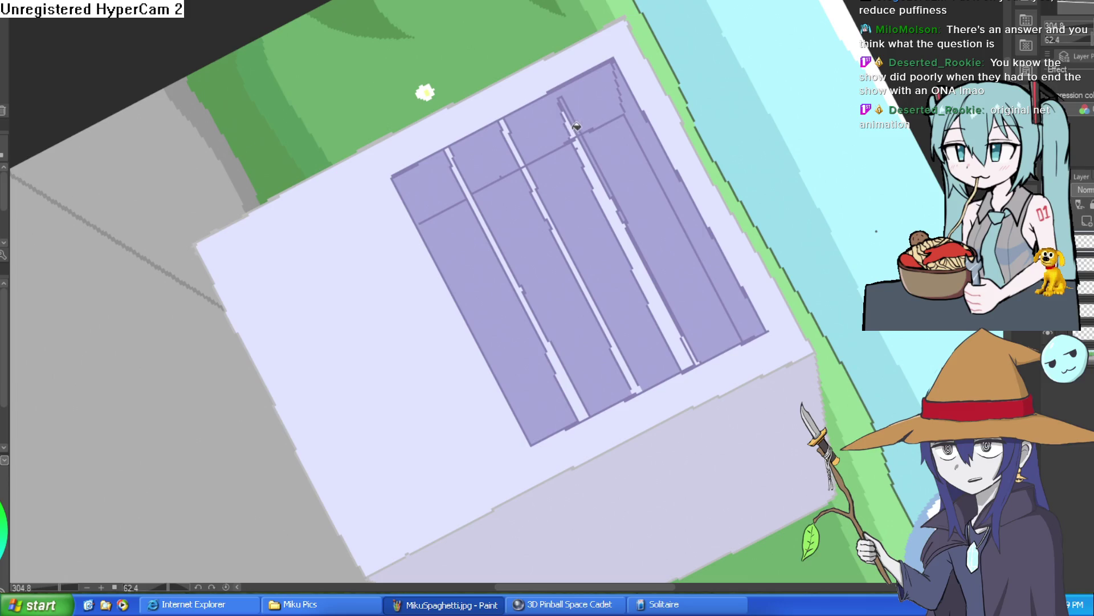
{"action": "mouse_move", "coordinate": [476, 85]}
{"action": "left_mouse_down"}
{"action": "mouse_move", "coordinate": [451, 85]}
{"action": "mouse_move", "coordinate": [542, 90]}
{"action": "left_mouse_up"}
{"action": "scroll", "coordinate": [570, 154], "scroll_direction": "up", "scroll_amount": 3}
{"action": "mouse_move", "coordinate": [581, 154]}
{"action": "left_mouse_down"}
{"action": "mouse_move", "coordinate": [576, 171]}
{"action": "mouse_move", "coordinate": [585, 167]}
{"action": "left_mouse_up"}
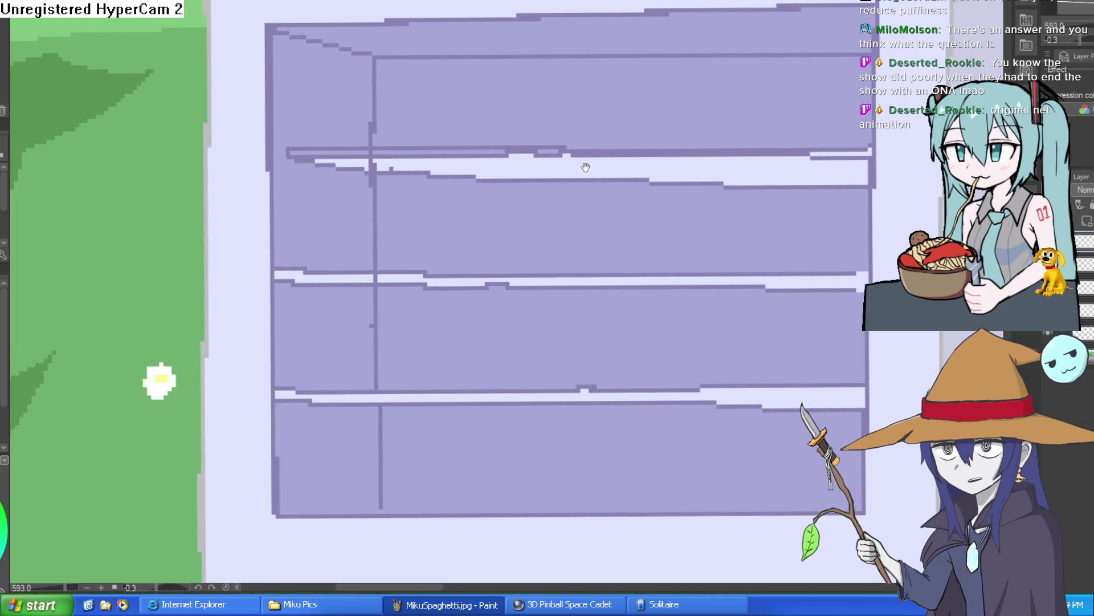
{"action": "left_click_drag", "start_coordinate": [728, 177], "coordinate": [676, 201]}
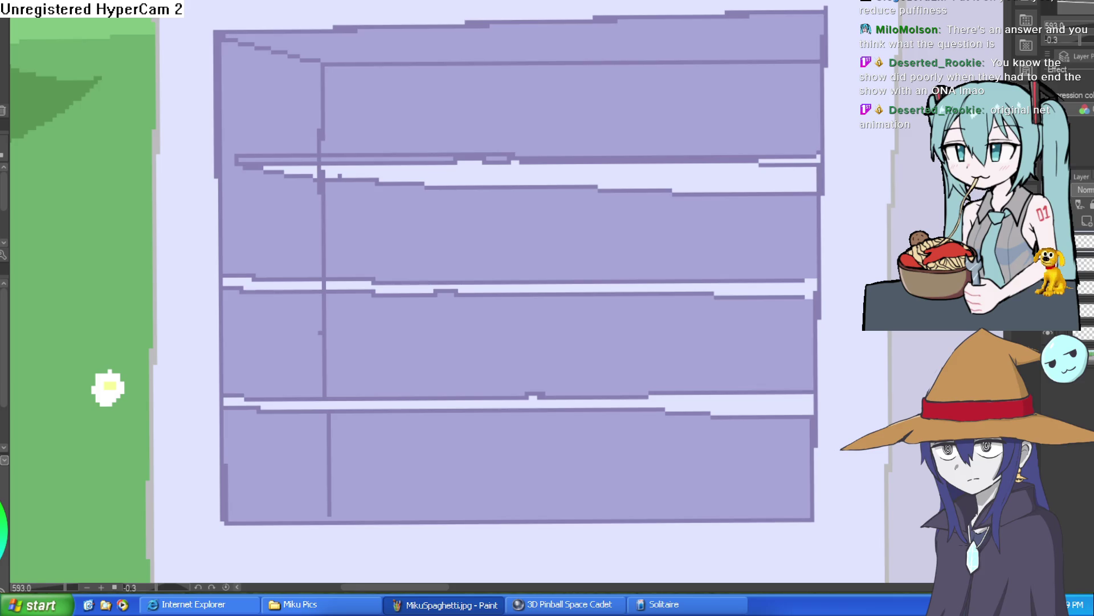
{"action": "left_click", "coordinate": [579, 174]}
{"action": "key", "text": "ctrl+z"}
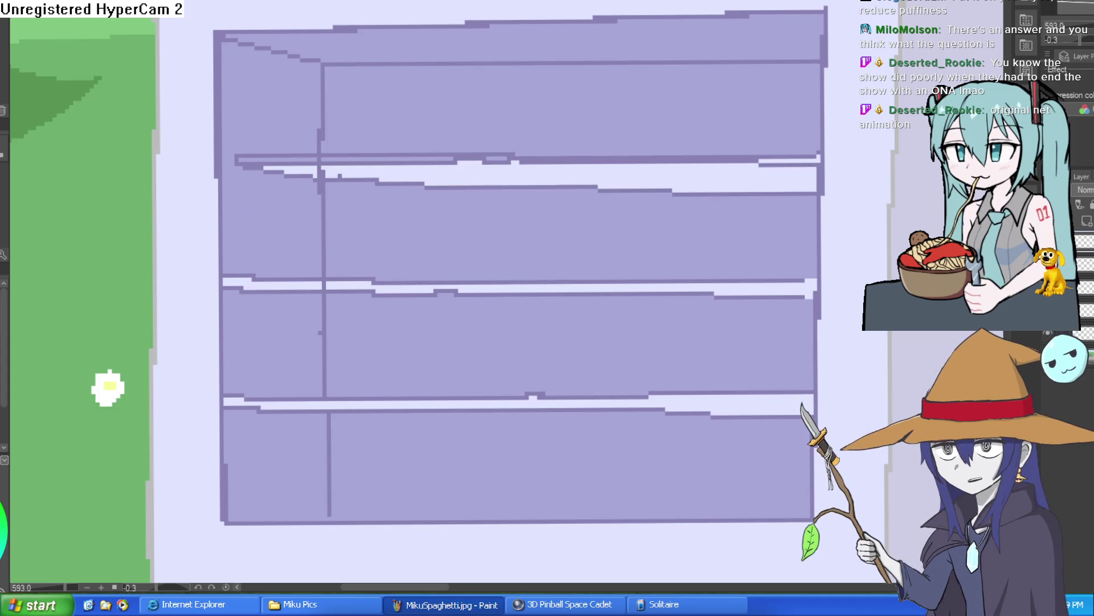
Step: Fill the gap under the top shelf grey, undoing the extra fill under the middle shelf
{"action": "left_click", "coordinate": [573, 184]}
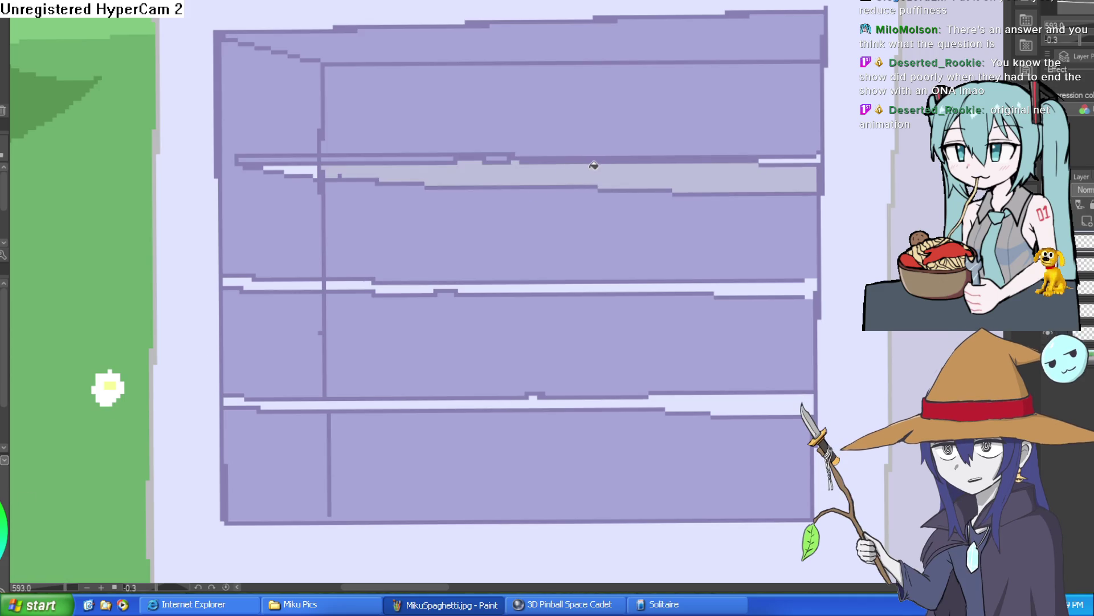
{"action": "left_click", "coordinate": [339, 284]}
{"action": "left_click", "coordinate": [314, 284]}
{"action": "key", "text": "ctrl+z"}
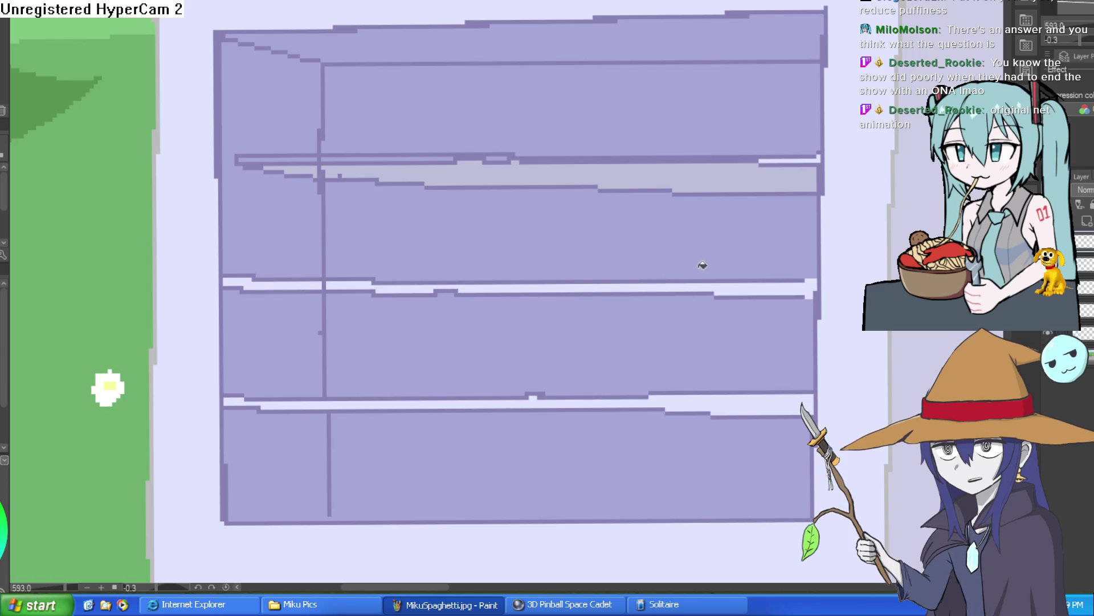
{"action": "left_click_drag", "start_coordinate": [795, 174], "coordinate": [818, 86]}
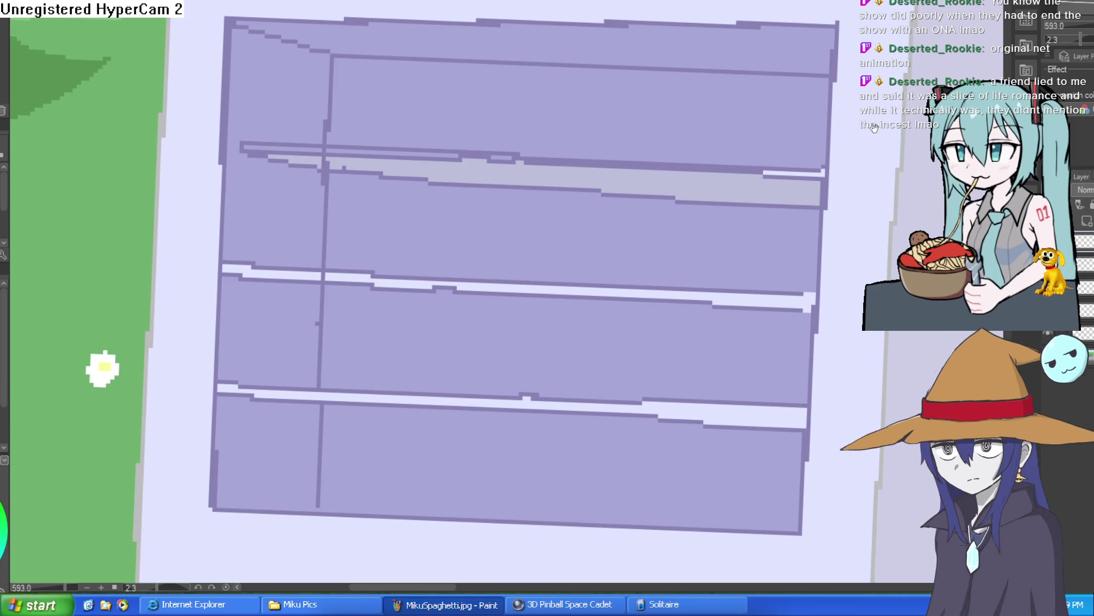
Step: Rotate the view diagonally and draw a thin light line along the top shelf's edge
{"action": "scroll", "coordinate": [819, 120], "scroll_direction": "down", "scroll_amount": 5}
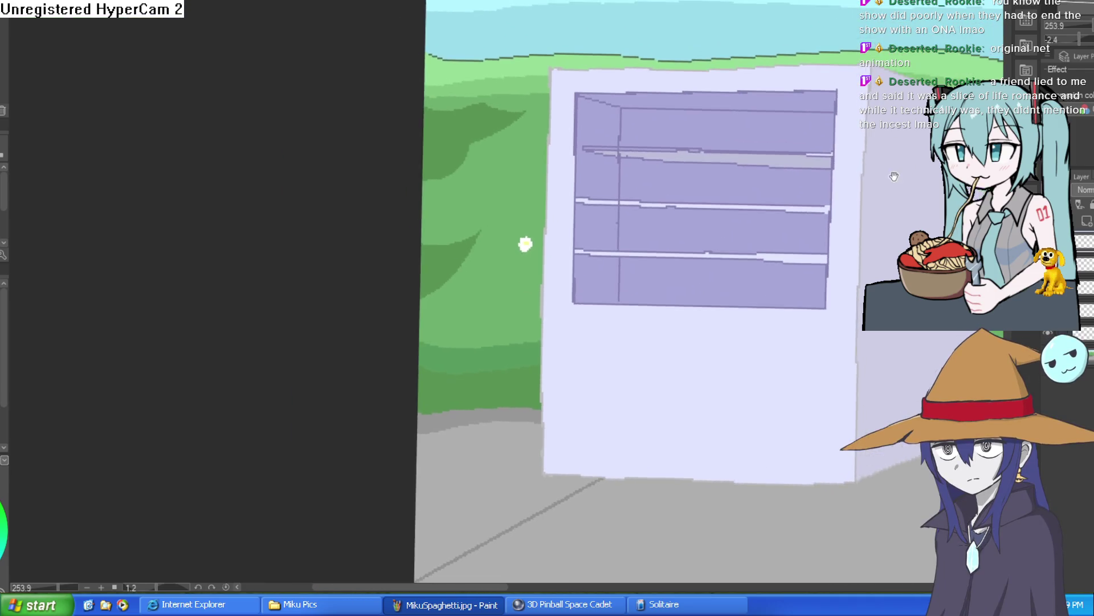
{"action": "mouse_move", "coordinate": [818, 120]}
{"action": "left_mouse_down"}
{"action": "mouse_move", "coordinate": [794, 122]}
{"action": "mouse_move", "coordinate": [806, 187]}
{"action": "left_mouse_up"}
{"action": "scroll", "coordinate": [818, 201], "scroll_direction": "down", "scroll_amount": 2}
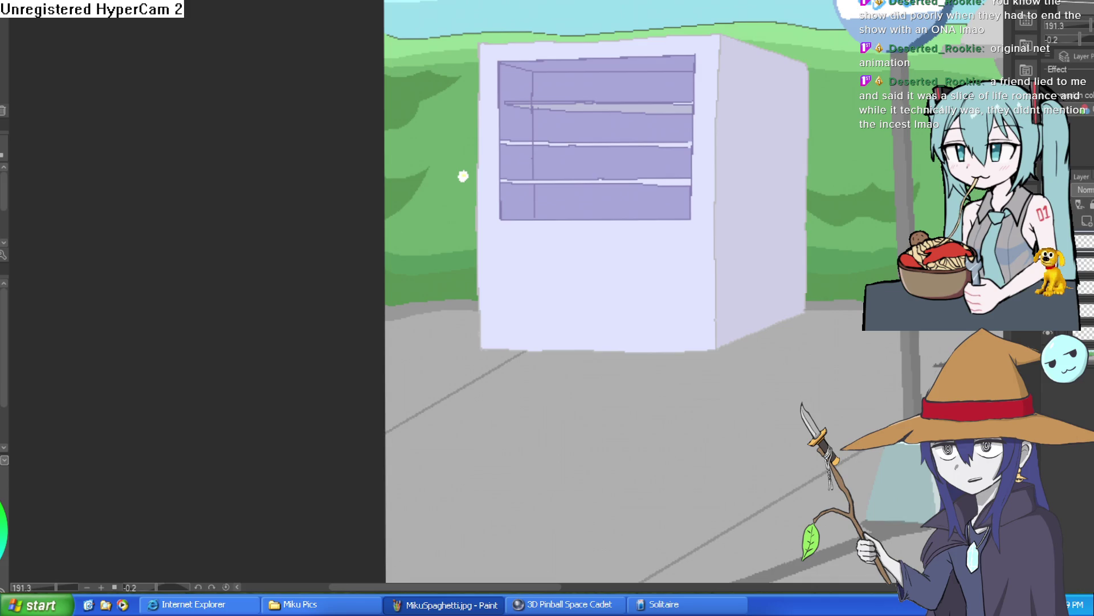
{"action": "mouse_move", "coordinate": [712, 240]}
{"action": "left_mouse_down"}
{"action": "mouse_move", "coordinate": [694, 237]}
{"action": "mouse_move", "coordinate": [717, 236]}
{"action": "mouse_move", "coordinate": [626, 276]}
{"action": "left_mouse_up"}
{"action": "scroll", "coordinate": [718, 236], "scroll_direction": "down", "scroll_amount": 5}
{"action": "scroll", "coordinate": [621, 297], "scroll_direction": "up", "scroll_amount": 8}
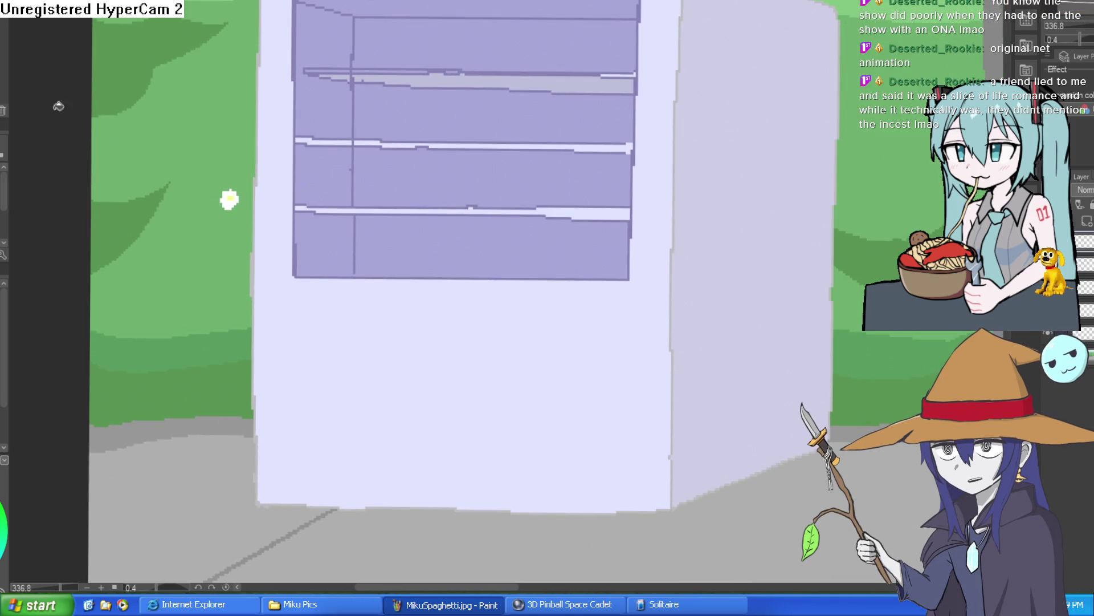
{"action": "left_click_drag", "start_coordinate": [638, 78], "coordinate": [611, 102]}
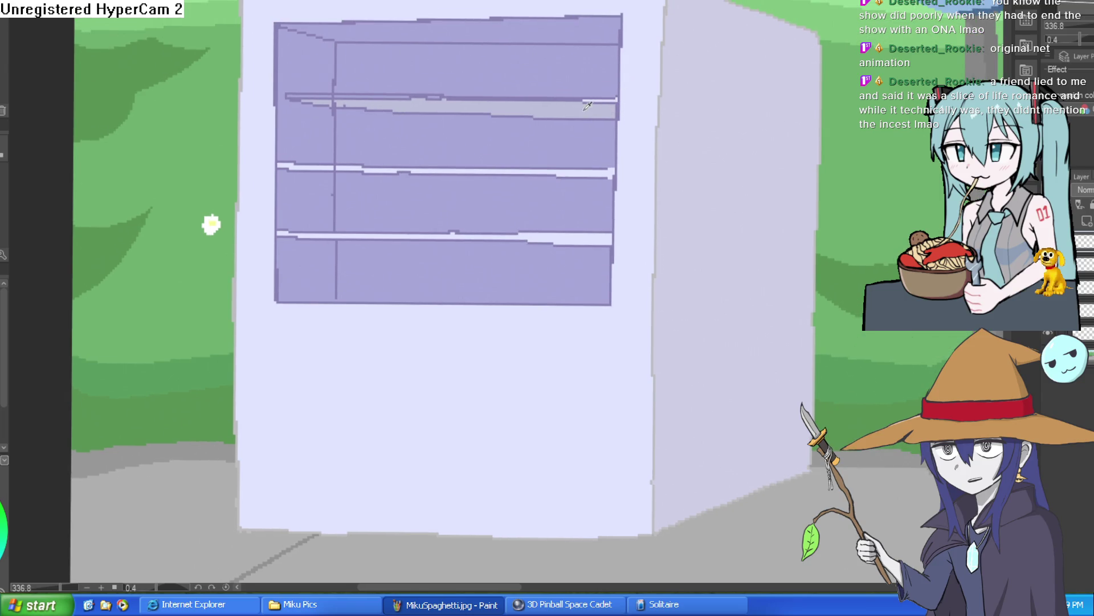
{"action": "scroll", "coordinate": [603, 108], "scroll_direction": "down", "scroll_amount": 3}
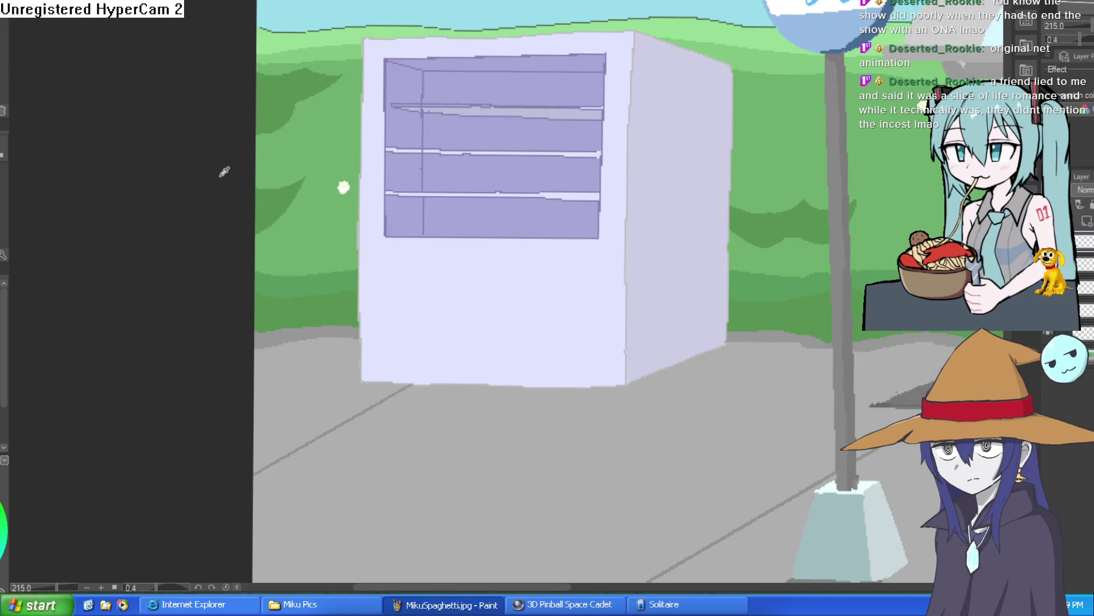
{"action": "scroll", "coordinate": [587, 139], "scroll_direction": "up", "scroll_amount": 8}
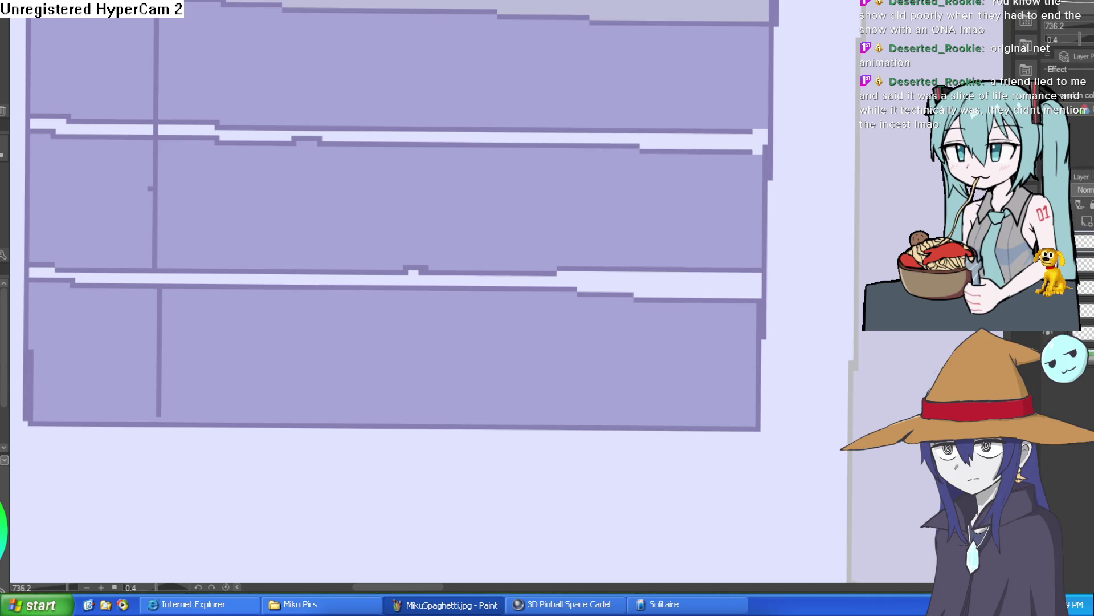
{"action": "mouse_move", "coordinate": [658, 142]}
{"action": "left_mouse_down"}
{"action": "mouse_move", "coordinate": [499, 106]}
{"action": "mouse_move", "coordinate": [536, 108]}
{"action": "left_mouse_up"}
{"action": "scroll", "coordinate": [499, 106], "scroll_direction": "down", "scroll_amount": 2}
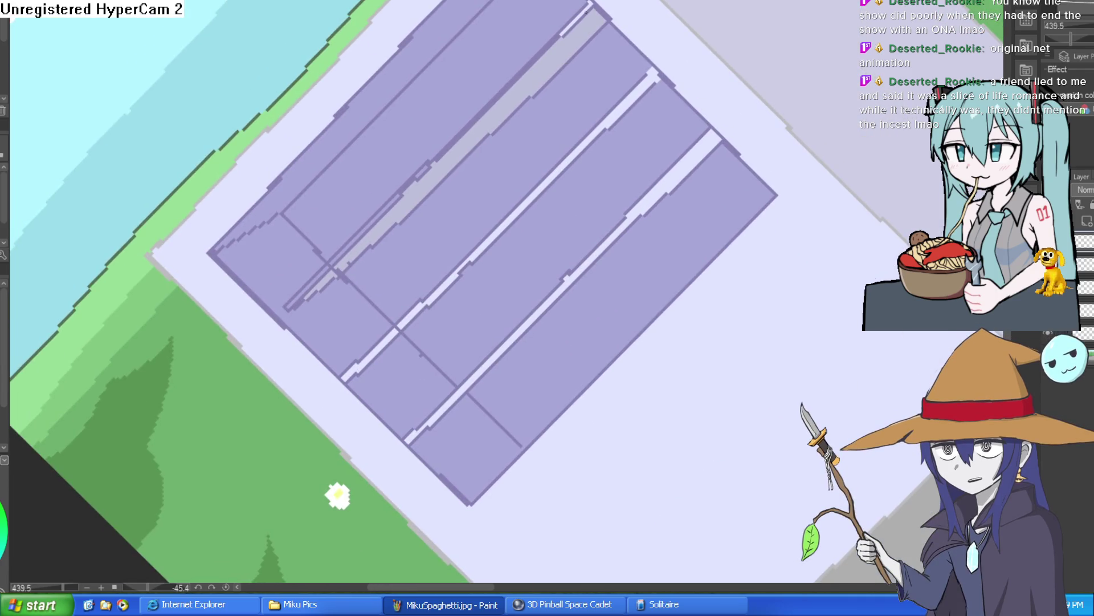
{"action": "mouse_move", "coordinate": [593, 3]}
{"action": "left_mouse_down"}
{"action": "mouse_move", "coordinate": [469, 106]}
{"action": "mouse_move", "coordinate": [289, 307]}
{"action": "left_mouse_up"}
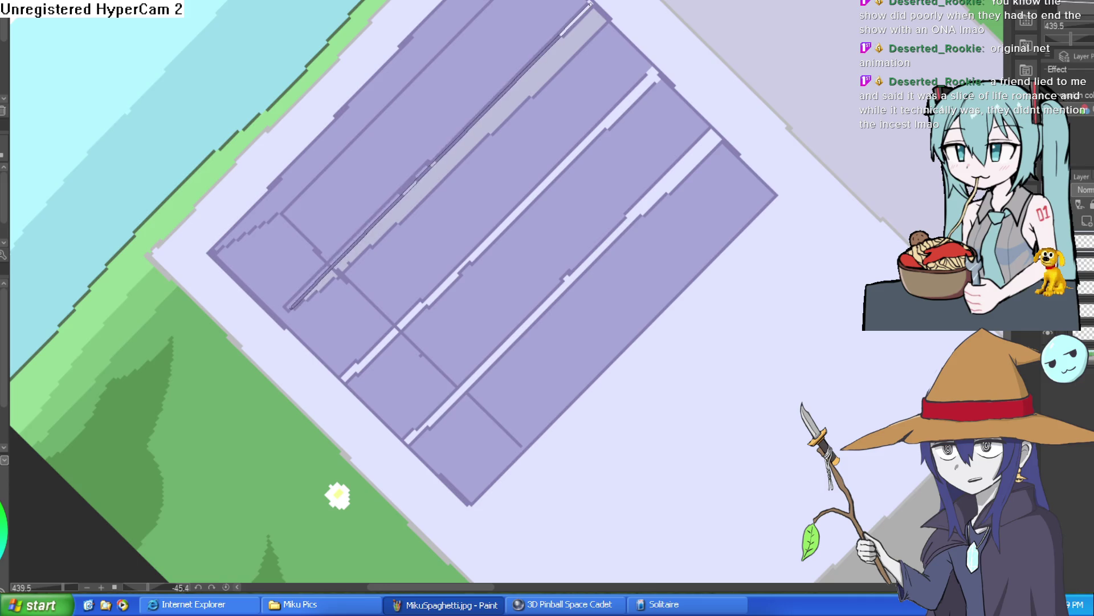
Step: Undo two darker shelf-edge attempts, re-centre the cabinet, and move to the three-character sketch canvas
{"action": "left_click_drag", "start_coordinate": [593, 5], "coordinate": [290, 307]}
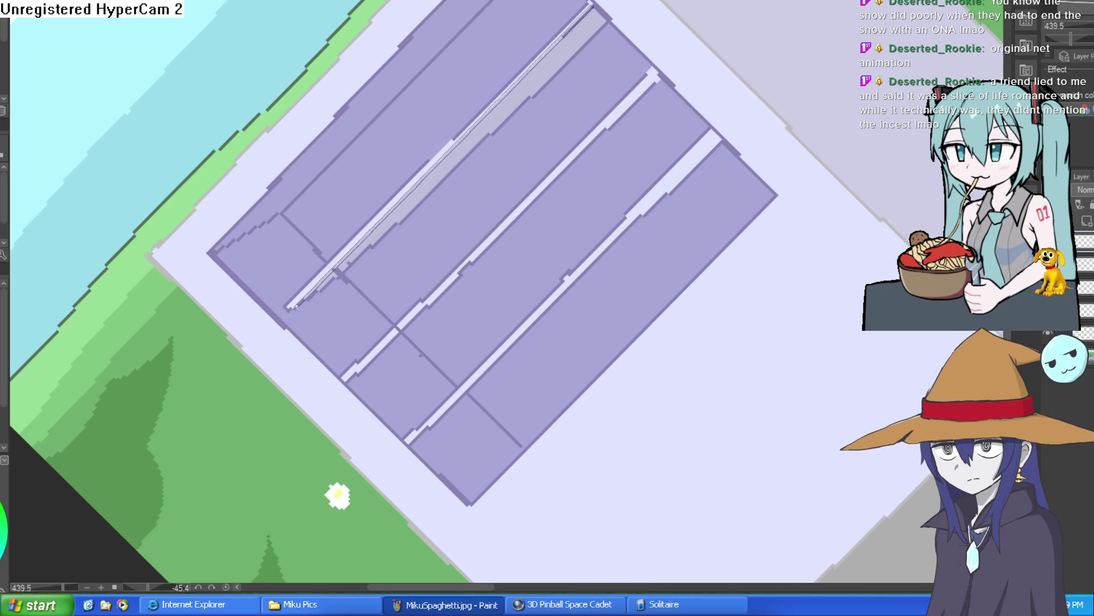
{"action": "key", "text": "ctrl+z"}
{"action": "left_click_drag", "start_coordinate": [580, 22], "coordinate": [309, 298]}
{"action": "key", "text": "ctrl+z"}
{"action": "scroll", "coordinate": [554, 152], "scroll_direction": "down", "scroll_amount": 3}
{"action": "mouse_move", "coordinate": [660, 127]}
{"action": "left_mouse_down"}
{"action": "mouse_move", "coordinate": [711, 238]}
{"action": "mouse_move", "coordinate": [684, 169]}
{"action": "left_mouse_up"}
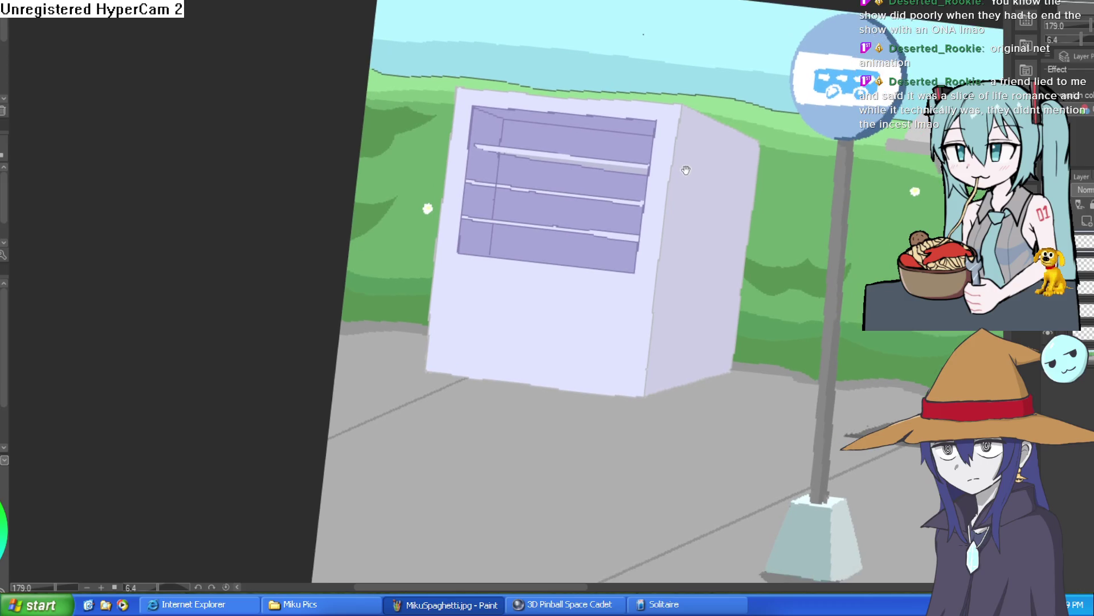
{"action": "scroll", "coordinate": [548, 170], "scroll_direction": "up", "scroll_amount": 5}
{"action": "scroll", "coordinate": [547, 170], "scroll_direction": "down", "scroll_amount": 6}
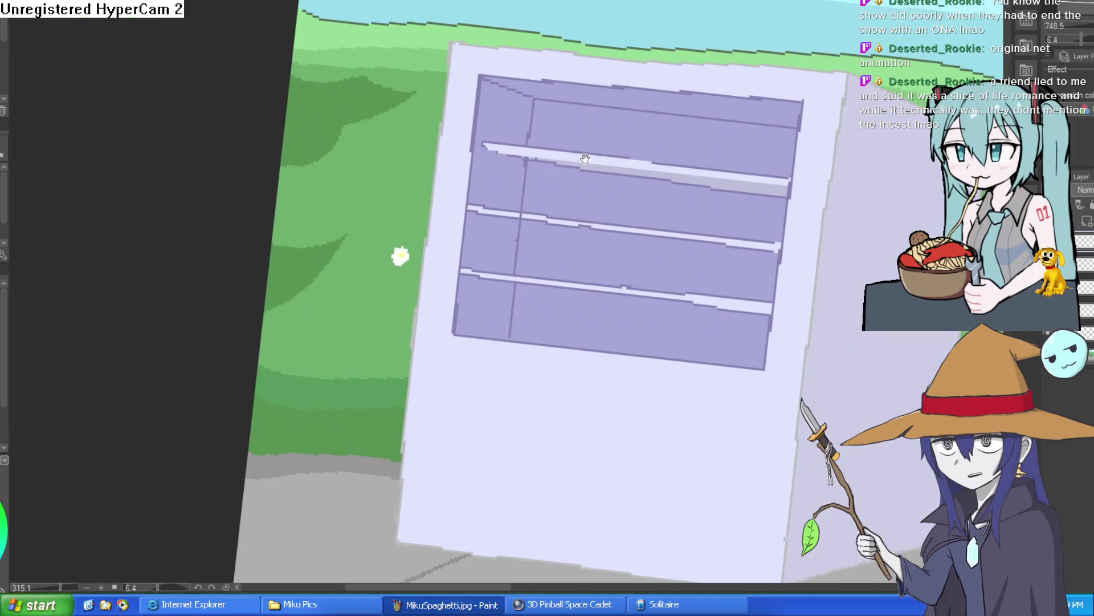
{"action": "scroll", "coordinate": [661, 134], "scroll_direction": "up", "scroll_amount": 3}
{"action": "left_click_drag", "start_coordinate": [682, 140], "coordinate": [676, 127]}
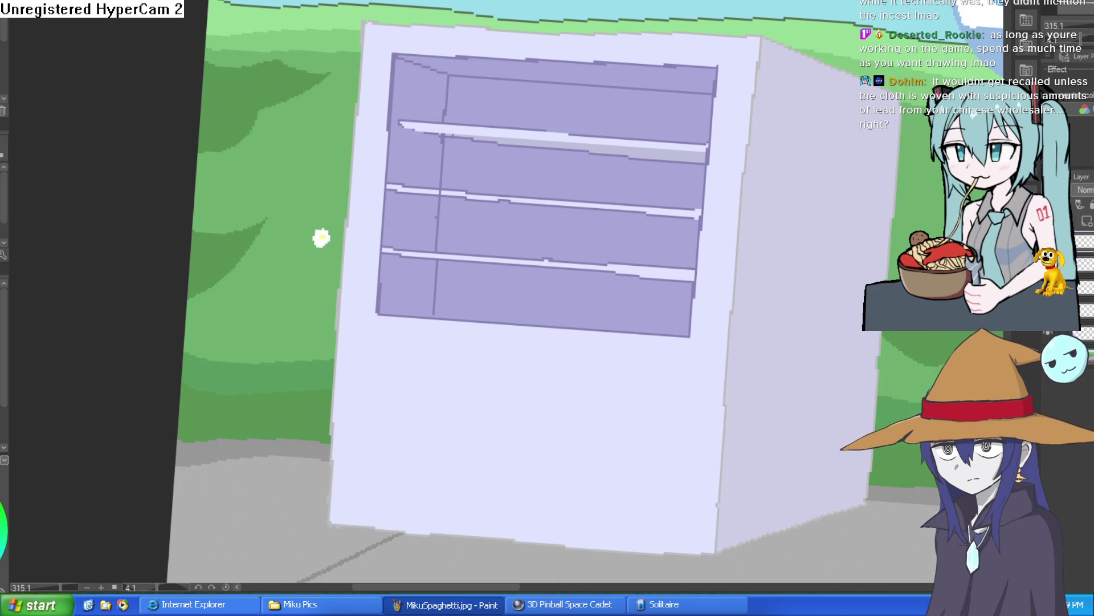
{"action": "key", "text": "ctrl+Tab"}
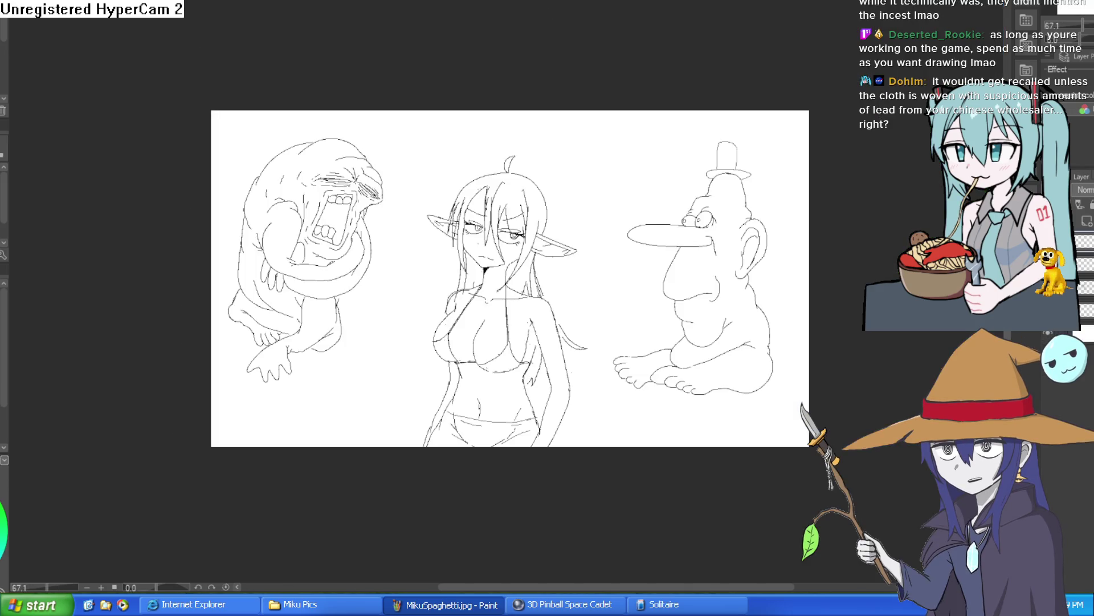
Step: Switch to the blonde bodysuit illustration and zoom out to see the whole figure
{"action": "key", "text": "ctrl+Tab"}
{"action": "scroll", "coordinate": [634, 152], "scroll_direction": "up", "scroll_amount": 5}
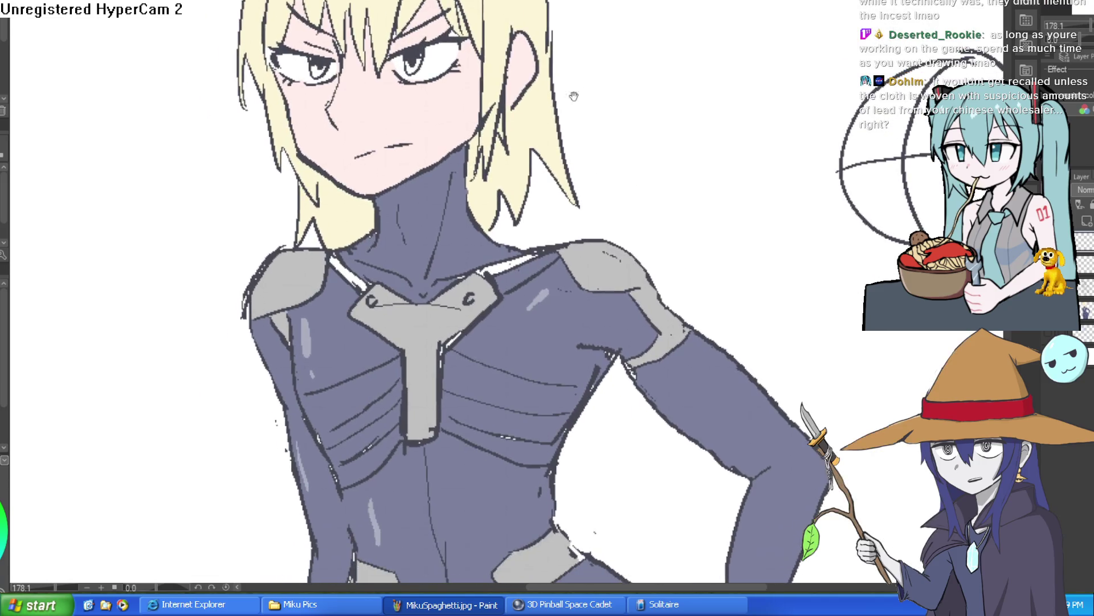
{"action": "scroll", "coordinate": [574, 96], "scroll_direction": "down", "scroll_amount": 5}
{"action": "scroll", "coordinate": [584, 31], "scroll_direction": "up", "scroll_amount": 7}
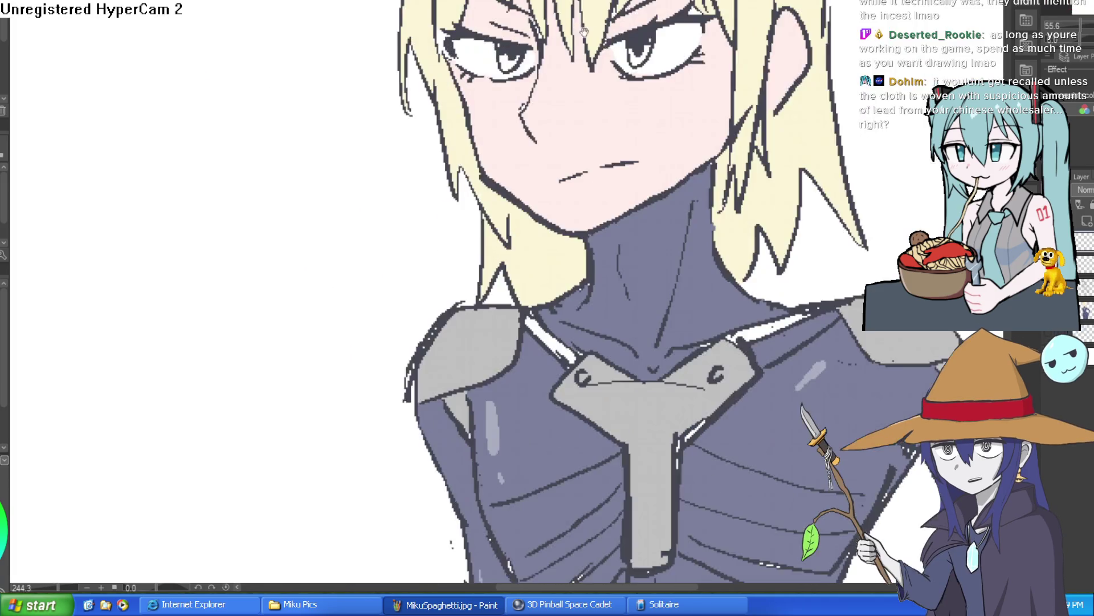
{"action": "scroll", "coordinate": [584, 31], "scroll_direction": "down", "scroll_amount": 2}
{"action": "scroll", "coordinate": [513, 151], "scroll_direction": "up", "scroll_amount": 2}
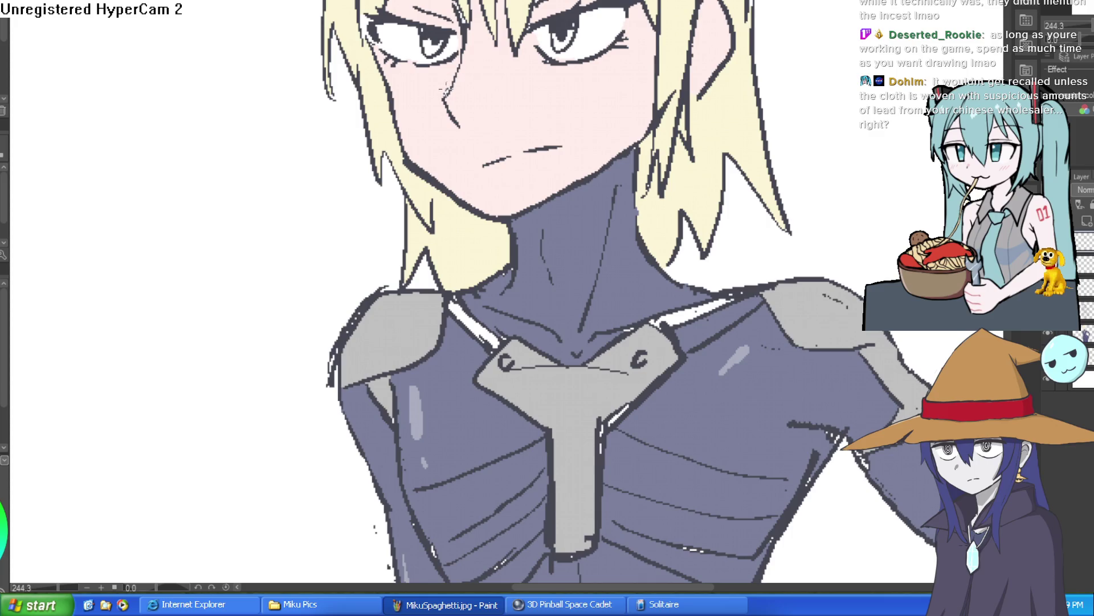
{"action": "key", "text": "ctrl+minus"}
{"action": "key", "text": "ctrl+minus"}
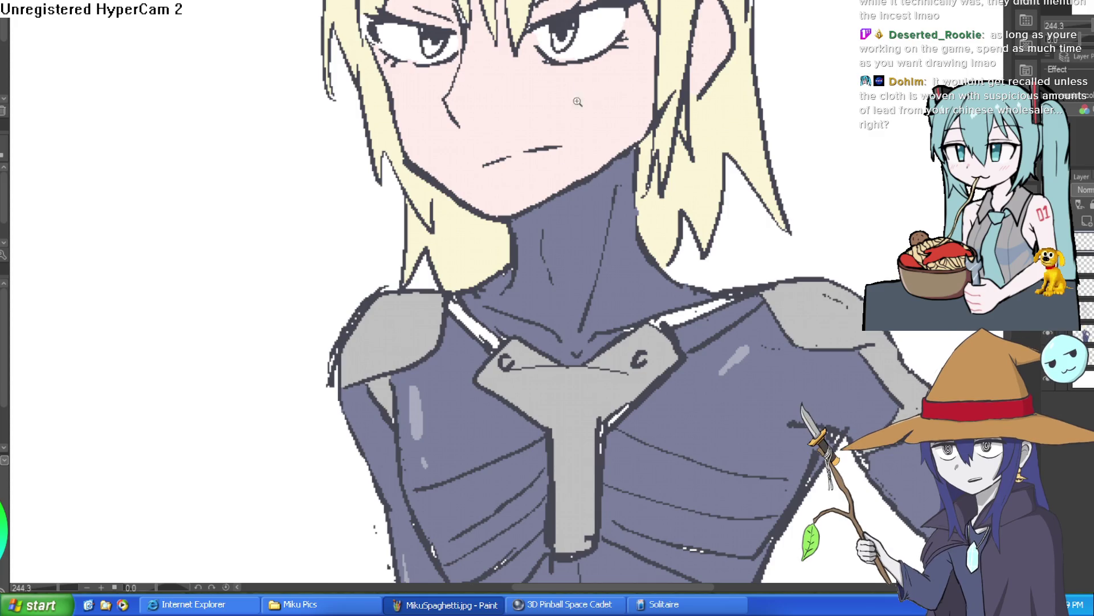
Step: Mirror the canvas view and flip it back, then bring the elf head higher in view
{"action": "key", "text": "h"}
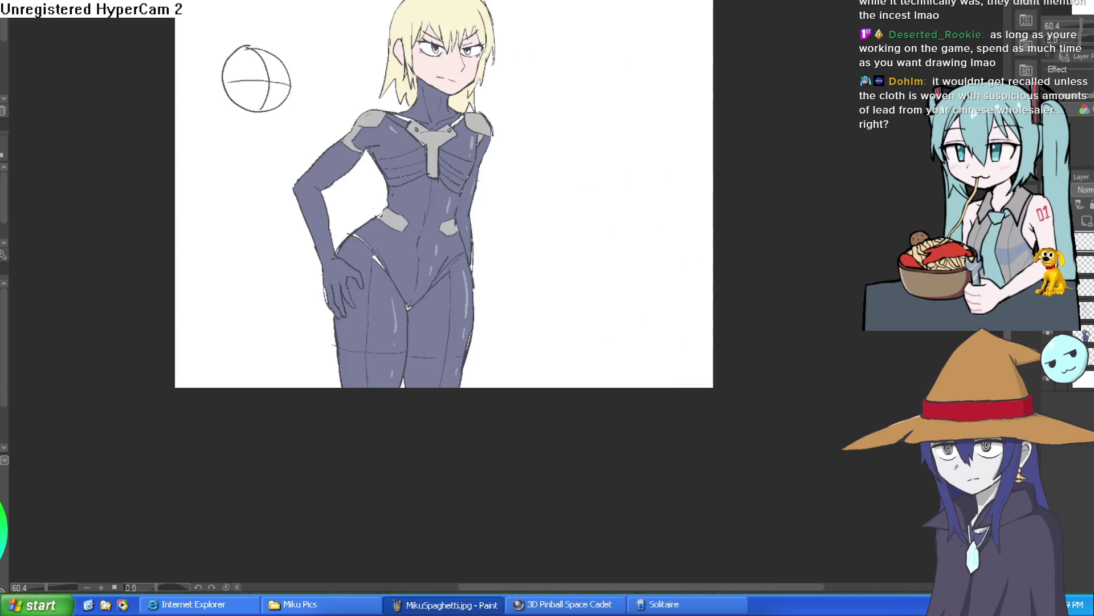
{"action": "key", "text": "h"}
{"action": "mouse_move", "coordinate": [868, 40]}
{"action": "left_mouse_down"}
{"action": "mouse_move", "coordinate": [843, 94]}
{"action": "mouse_move", "coordinate": [792, 126]}
{"action": "left_mouse_up"}
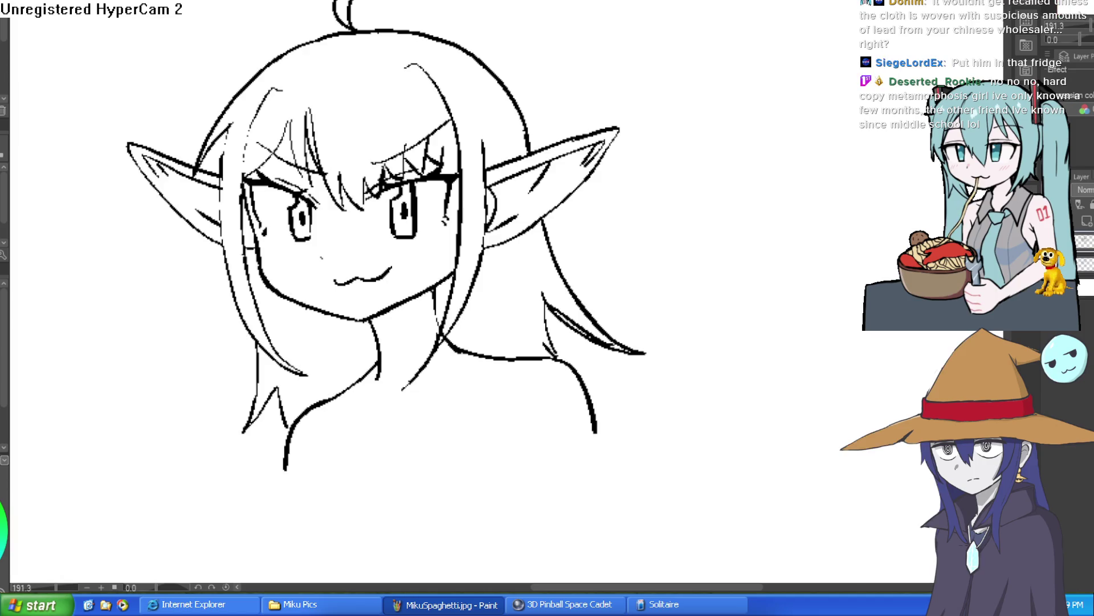
{"action": "mouse_move", "coordinate": [606, 214]}
{"action": "left_mouse_down"}
{"action": "mouse_move", "coordinate": [667, 181]}
{"action": "mouse_move", "coordinate": [669, 163]}
{"action": "left_mouse_up"}
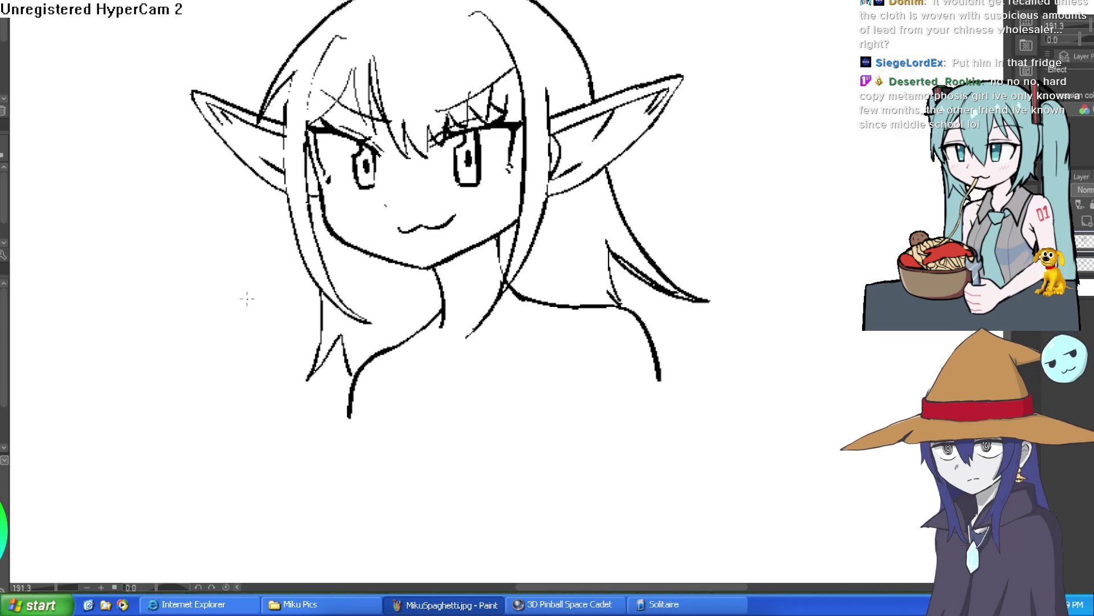
{"action": "scroll", "coordinate": [481, 260], "scroll_direction": "down", "scroll_amount": 3}
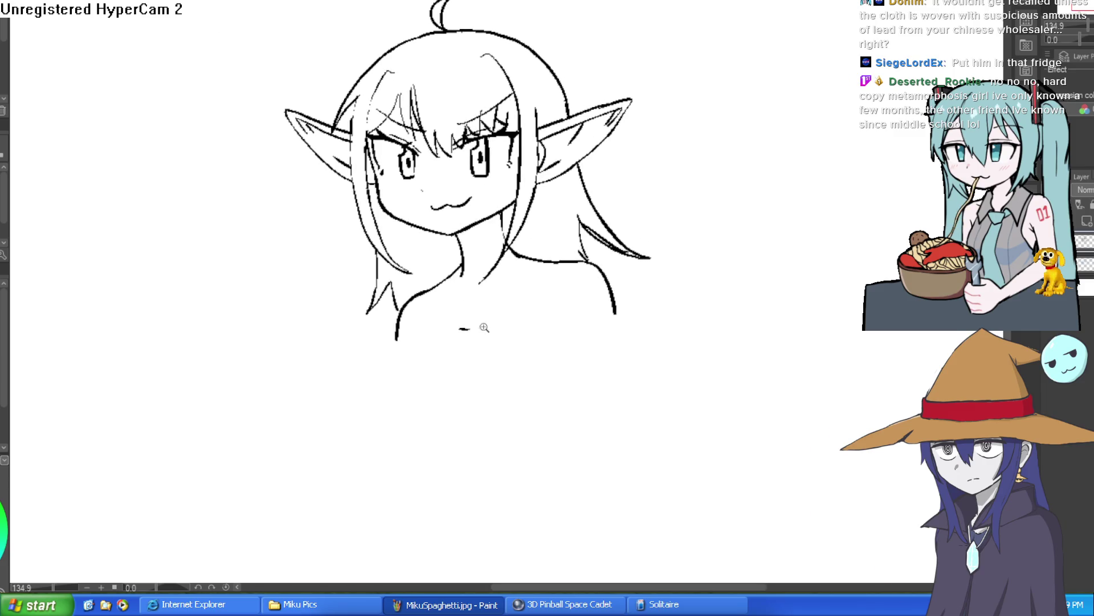
{"action": "scroll", "coordinate": [485, 327], "scroll_direction": "up", "scroll_amount": 3}
Step: Draw the neck line and the chin-to-shoulder curve, undoing the trial hair and body strokes
{"action": "mouse_move", "coordinate": [400, 197]}
{"action": "left_mouse_down"}
{"action": "mouse_move", "coordinate": [405, 217]}
{"action": "mouse_move", "coordinate": [362, 310]}
{"action": "mouse_move", "coordinate": [425, 396]}
{"action": "left_mouse_up"}
{"action": "mouse_move", "coordinate": [561, 394]}
{"action": "left_mouse_down"}
{"action": "mouse_move", "coordinate": [469, 388]}
{"action": "mouse_move", "coordinate": [536, 391]}
{"action": "left_mouse_up"}
{"action": "mouse_move", "coordinate": [569, 170]}
{"action": "left_mouse_down"}
{"action": "mouse_move", "coordinate": [632, 285]}
{"action": "mouse_move", "coordinate": [664, 393]}
{"action": "left_mouse_up"}
{"action": "mouse_move", "coordinate": [694, 206]}
{"action": "left_mouse_down"}
{"action": "mouse_move", "coordinate": [764, 402]}
{"action": "mouse_move", "coordinate": [659, 220]}
{"action": "mouse_move", "coordinate": [643, 259]}
{"action": "left_mouse_up"}
{"action": "key", "text": "ctrl+z"}
{"action": "left_click_drag", "start_coordinate": [623, 214], "coordinate": [657, 444]}
{"action": "key", "text": "ctrl+z"}
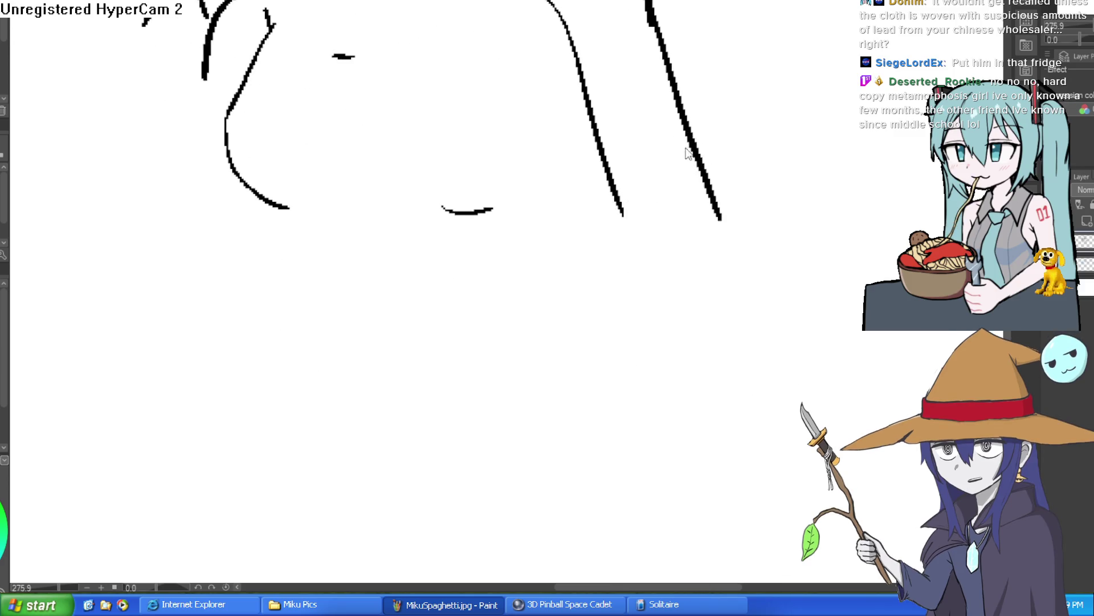
{"action": "key", "text": "ctrl+z"}
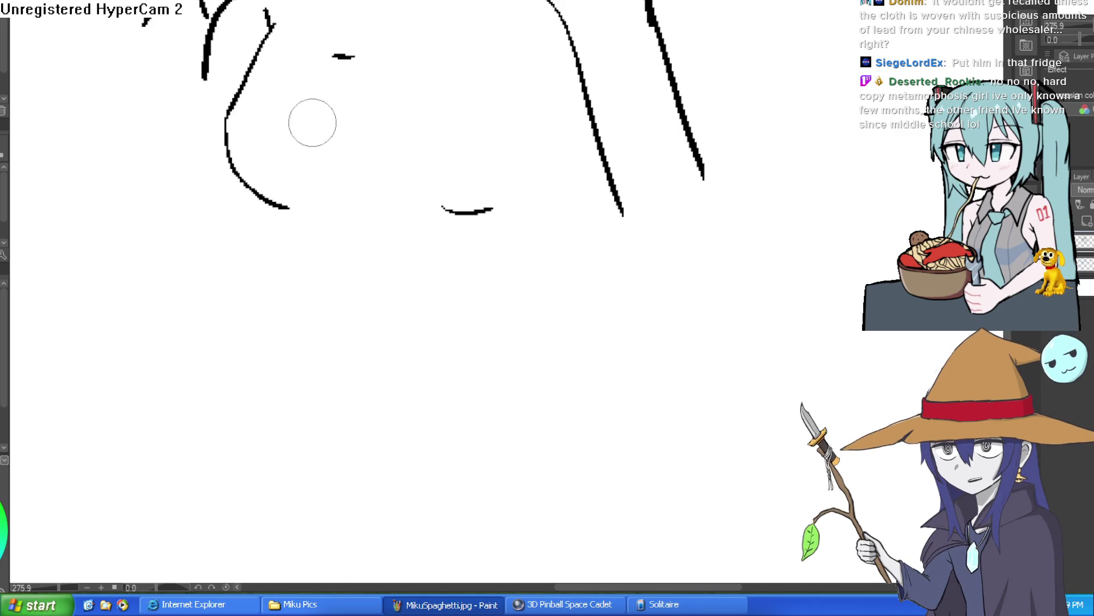
Step: Add a hair strand on the right side and extend the left body contour downward
{"action": "mouse_move", "coordinate": [597, 141]}
{"action": "left_mouse_down"}
{"action": "mouse_move", "coordinate": [567, 212]}
{"action": "mouse_move", "coordinate": [625, 328]}
{"action": "left_mouse_up"}
{"action": "mouse_move", "coordinate": [285, 206]}
{"action": "left_mouse_down"}
{"action": "mouse_move", "coordinate": [296, 240]}
{"action": "mouse_move", "coordinate": [274, 454]}
{"action": "left_mouse_up"}
{"action": "scroll", "coordinate": [557, 264], "scroll_direction": "down", "scroll_amount": 3}
{"action": "key", "text": "ctrl+z"}
{"action": "mouse_move", "coordinate": [439, 312]}
{"action": "left_mouse_down"}
{"action": "mouse_move", "coordinate": [458, 342]}
{"action": "mouse_move", "coordinate": [461, 402]}
{"action": "left_mouse_up"}
{"action": "mouse_move", "coordinate": [614, 320]}
{"action": "left_mouse_down"}
{"action": "mouse_move", "coordinate": [587, 219]}
{"action": "mouse_move", "coordinate": [620, 316]}
{"action": "left_mouse_up"}
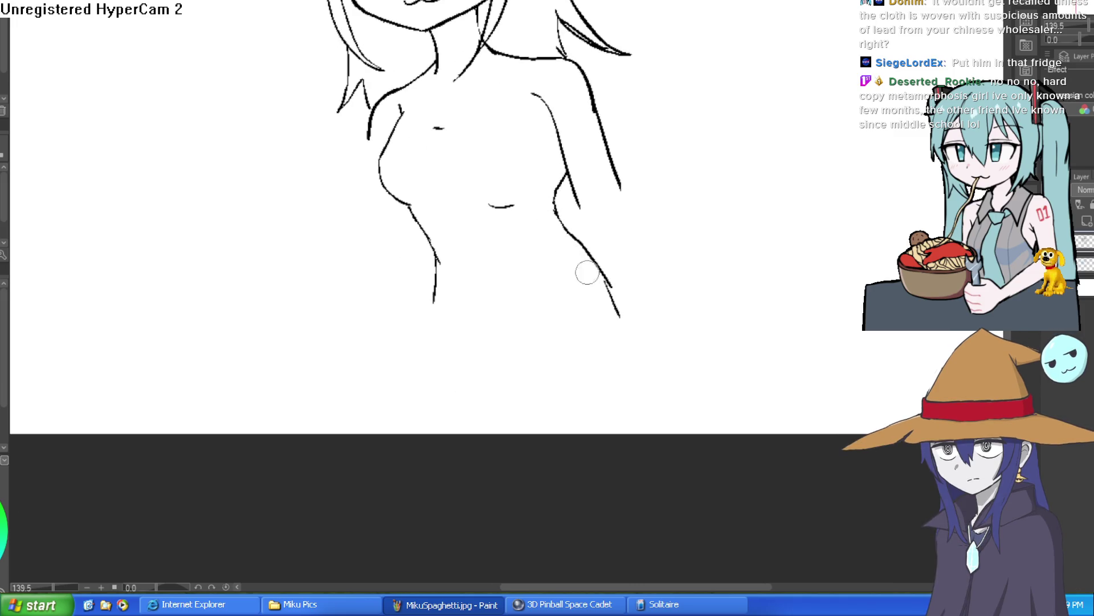
{"action": "scroll", "coordinate": [655, 228], "scroll_direction": "down", "scroll_amount": 1}
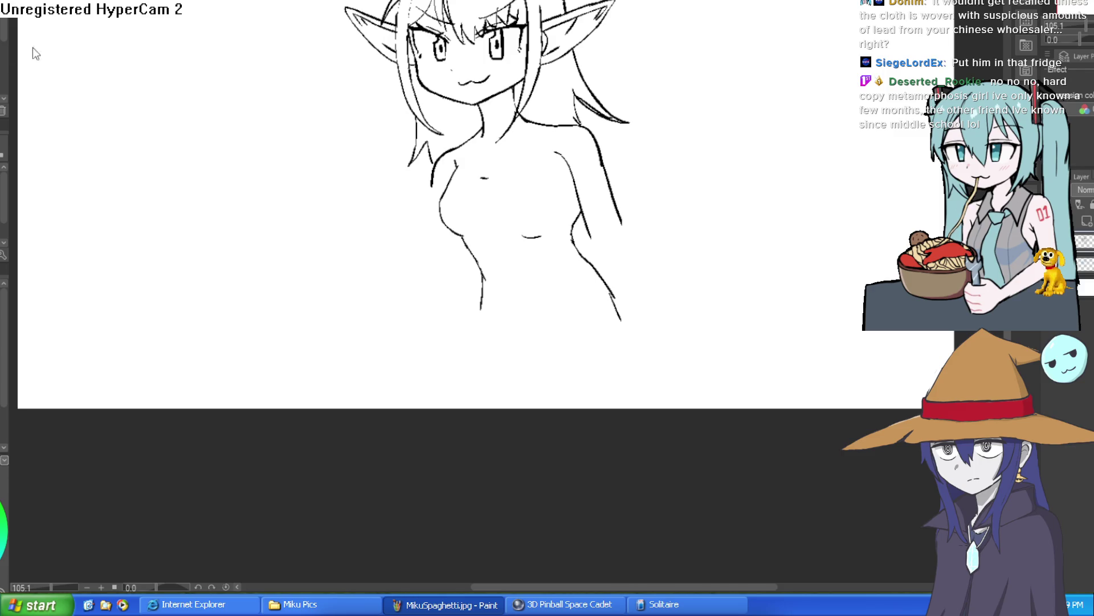
{"action": "scroll", "coordinate": [558, 209], "scroll_direction": "up", "scroll_amount": 2}
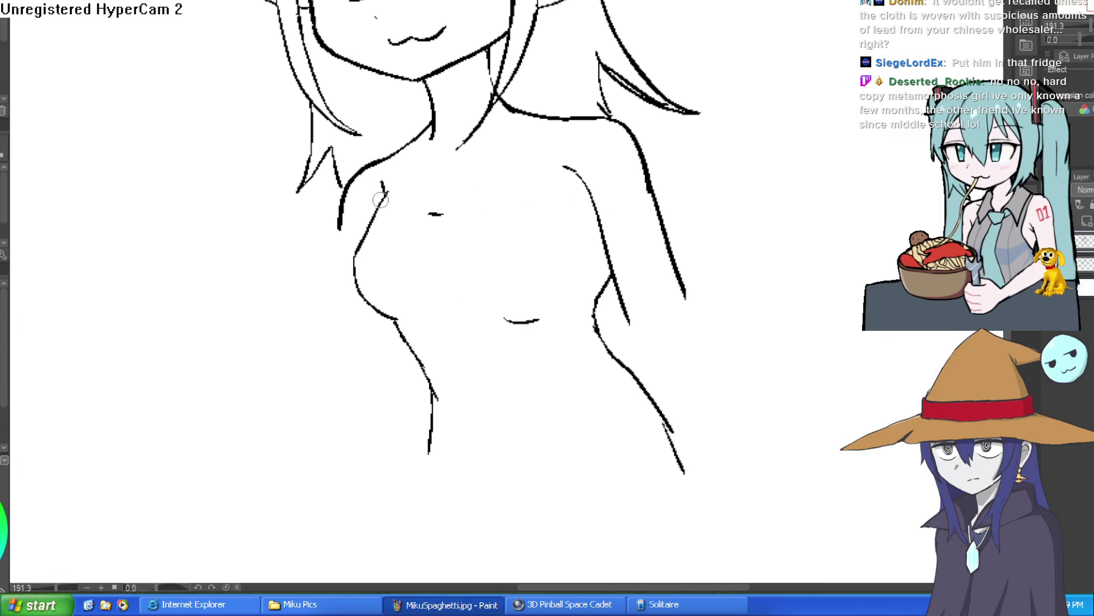
Step: Add the underbust curve, redraw both sides of the neck, and erase stray marks near the right neck
{"action": "left_click_drag", "start_coordinate": [539, 318], "coordinate": [589, 268]}
{"action": "left_click_drag", "start_coordinate": [422, 80], "coordinate": [432, 133]}
{"action": "left_click_drag", "start_coordinate": [485, 46], "coordinate": [530, 114]}
{"action": "mouse_move", "coordinate": [495, 83]}
{"action": "left_mouse_down"}
{"action": "mouse_move", "coordinate": [506, 110]}
{"action": "mouse_move", "coordinate": [488, 97]}
{"action": "left_mouse_up"}
{"action": "left_click_drag", "start_coordinate": [459, 147], "coordinate": [484, 122]}
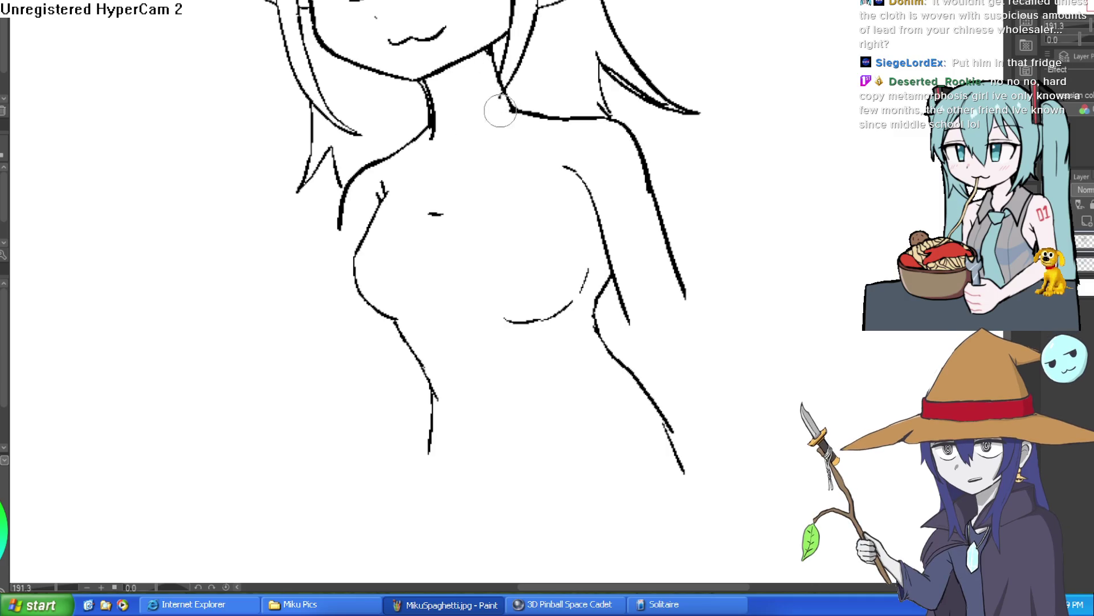
{"action": "scroll", "coordinate": [591, 92], "scroll_direction": "down", "scroll_amount": 5}
{"action": "mouse_move", "coordinate": [679, 149]}
{"action": "left_mouse_down"}
{"action": "mouse_move", "coordinate": [692, 154]}
{"action": "mouse_move", "coordinate": [588, 71]}
{"action": "left_mouse_up"}
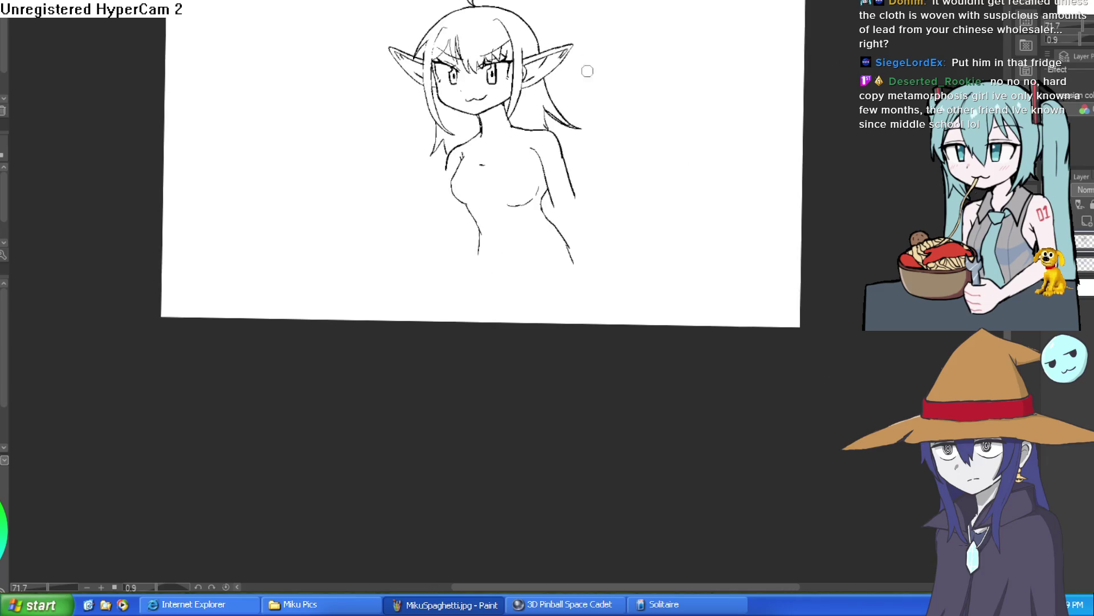
{"action": "mouse_move", "coordinate": [606, 173]}
{"action": "left_mouse_down"}
{"action": "mouse_move", "coordinate": [655, 198]}
{"action": "mouse_move", "coordinate": [621, 188]}
{"action": "mouse_move", "coordinate": [608, 126]}
{"action": "mouse_move", "coordinate": [593, 200]}
{"action": "mouse_move", "coordinate": [613, 171]}
{"action": "mouse_move", "coordinate": [598, 264]}
{"action": "left_mouse_up"}
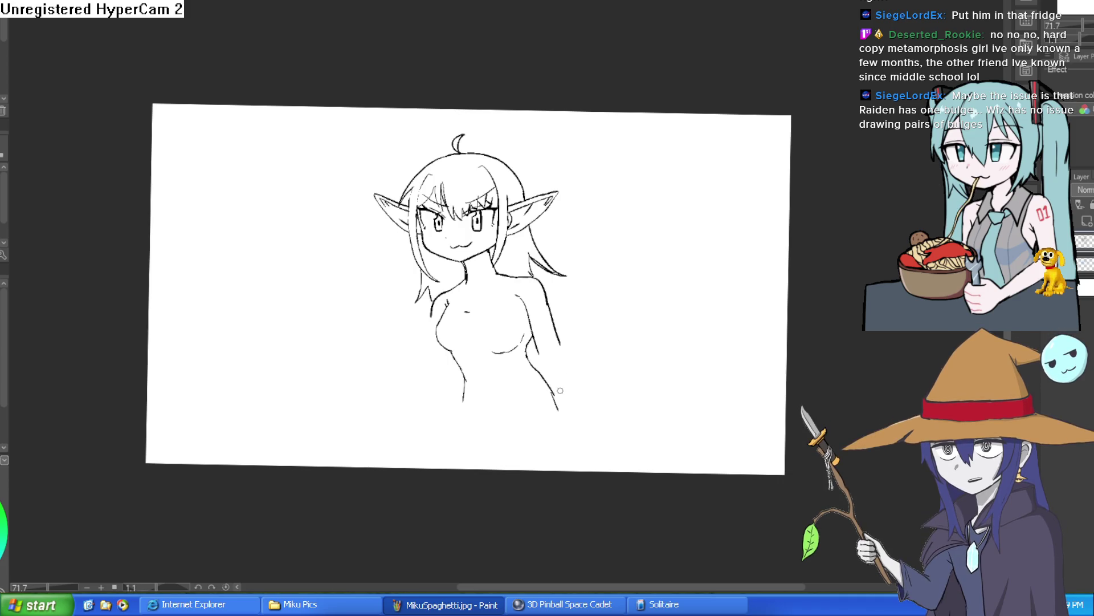
Step: Extend the left body contour, then draw the round neckline and sleeve lines at both shoulders
{"action": "scroll", "coordinate": [560, 395], "scroll_direction": "up", "scroll_amount": 2}
{"action": "left_click_drag", "start_coordinate": [455, 359], "coordinate": [423, 447]}
{"action": "scroll", "coordinate": [543, 357], "scroll_direction": "down", "scroll_amount": 3}
{"action": "scroll", "coordinate": [496, 357], "scroll_direction": "up", "scroll_amount": 3}
{"action": "scroll", "coordinate": [496, 357], "scroll_direction": "up", "scroll_amount": 1}
{"action": "left_click_drag", "start_coordinate": [483, 274], "coordinate": [494, 288]}
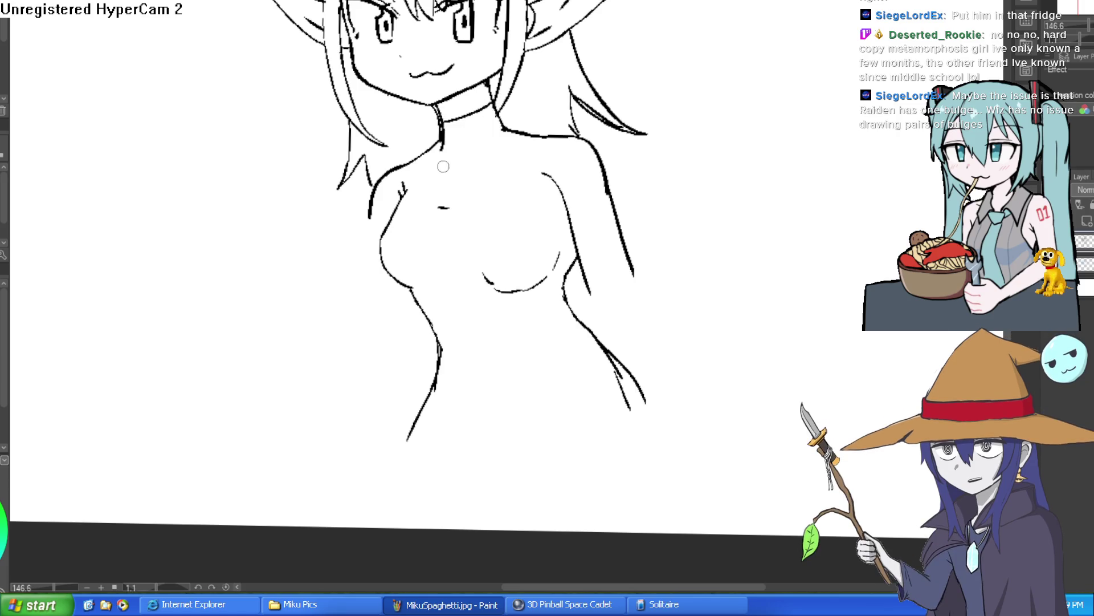
{"action": "left_click_drag", "start_coordinate": [425, 156], "coordinate": [524, 139]}
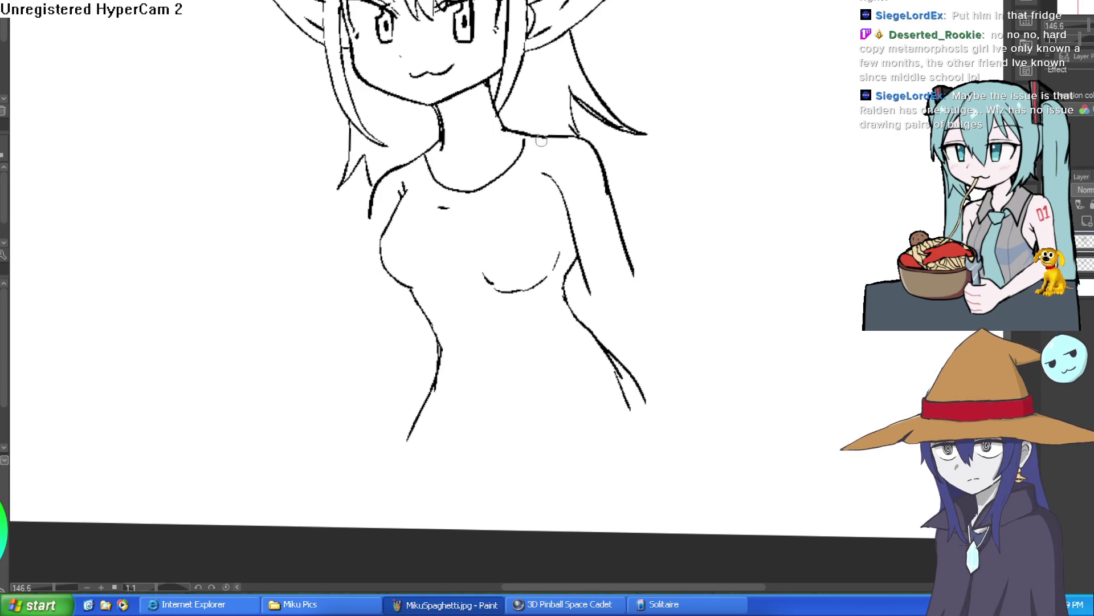
{"action": "left_click_drag", "start_coordinate": [570, 212], "coordinate": [580, 176]}
{"action": "mouse_move", "coordinate": [394, 219]}
{"action": "left_mouse_down"}
{"action": "mouse_move", "coordinate": [373, 210]}
{"action": "mouse_move", "coordinate": [377, 235]}
{"action": "left_mouse_up"}
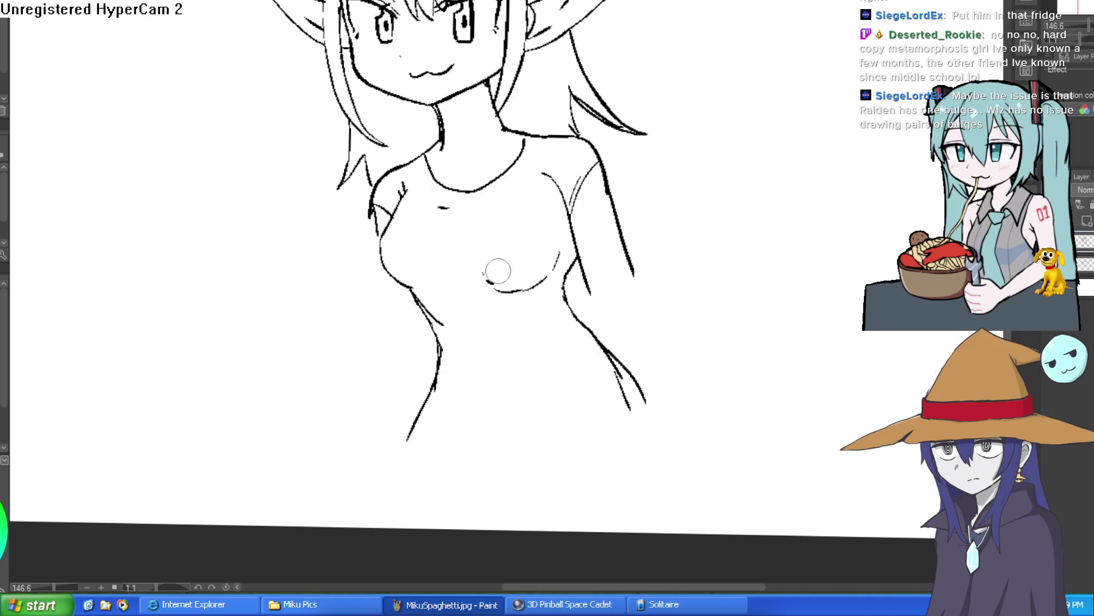
Step: Add a short upper-chest line and collarbone lines inside the neckline
{"action": "scroll", "coordinate": [620, 218], "scroll_direction": "down", "scroll_amount": 2}
{"action": "left_click_drag", "start_coordinate": [620, 219], "coordinate": [580, 222]}
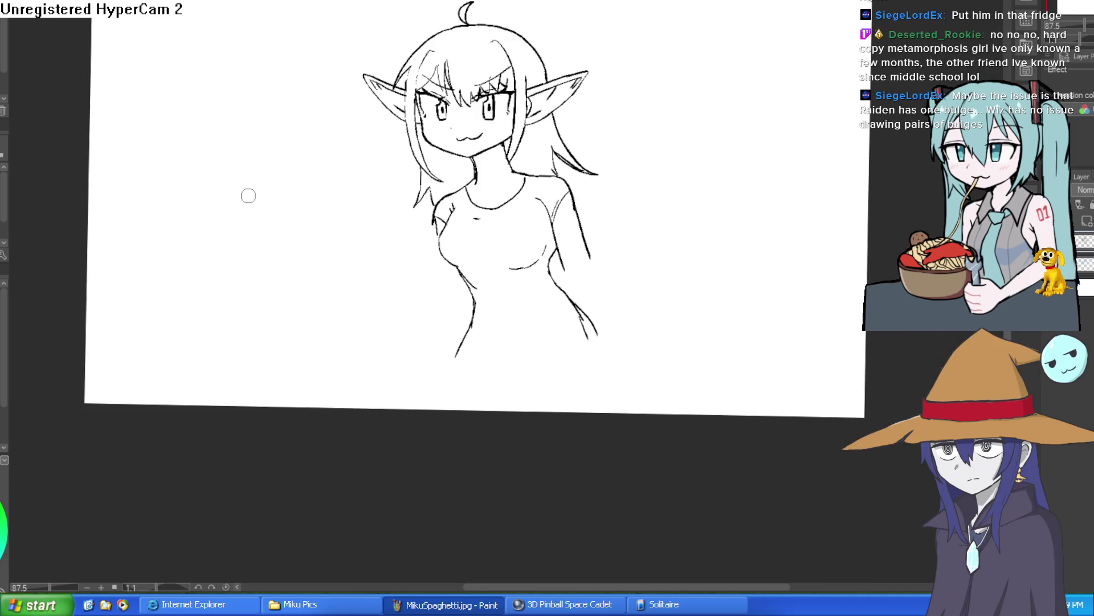
{"action": "scroll", "coordinate": [568, 340], "scroll_direction": "up", "scroll_amount": 2}
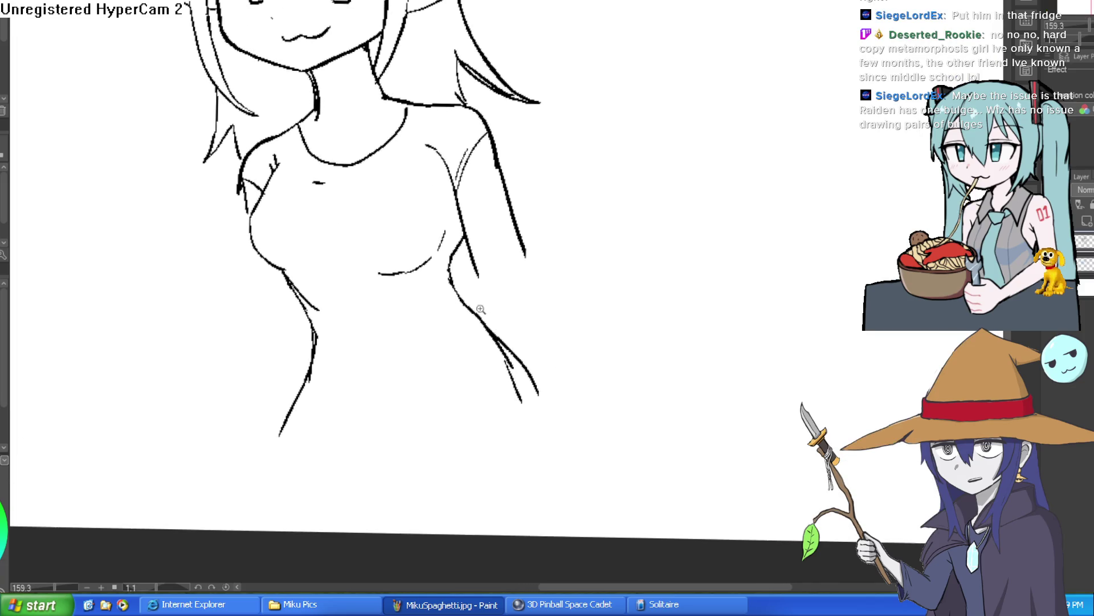
{"action": "scroll", "coordinate": [393, 47], "scroll_direction": "down", "scroll_amount": 3}
{"action": "scroll", "coordinate": [394, 208], "scroll_direction": "up", "scroll_amount": 4}
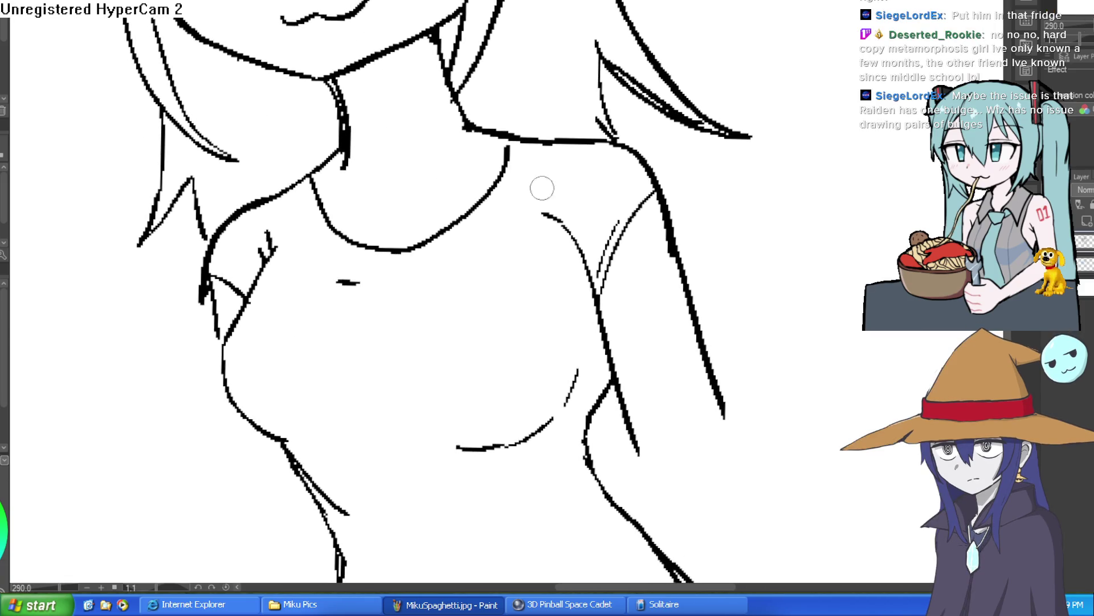
{"action": "mouse_move", "coordinate": [498, 180]}
{"action": "left_mouse_down"}
{"action": "mouse_move", "coordinate": [389, 237]}
{"action": "mouse_move", "coordinate": [305, 215]}
{"action": "left_mouse_up"}
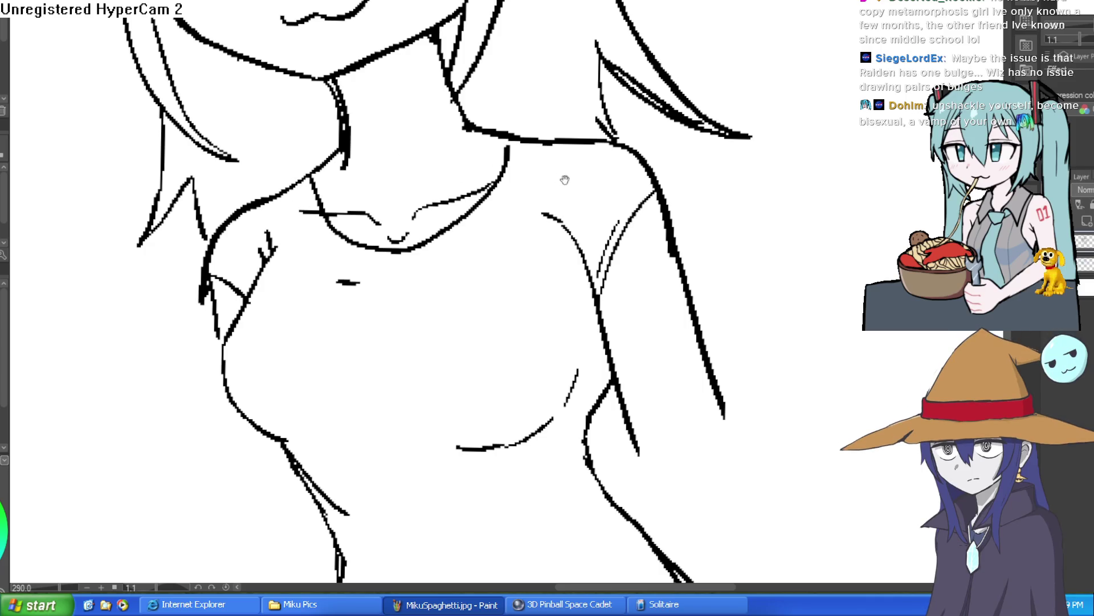
{"action": "left_click_drag", "start_coordinate": [567, 179], "coordinate": [553, 302]}
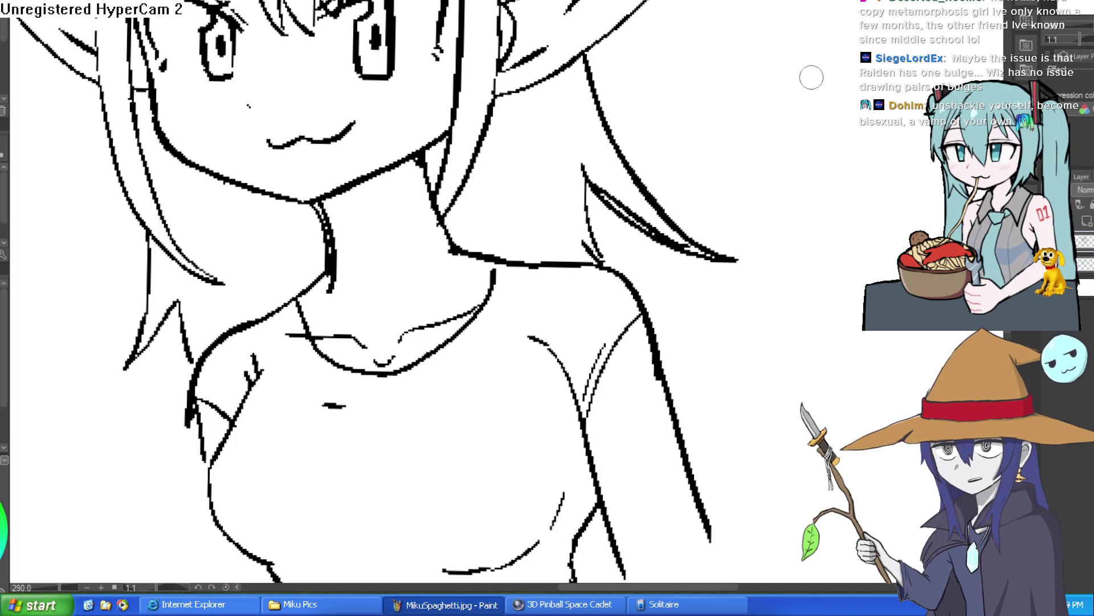
Step: Draw the V-shaped line at the torso's bottom and the right hip contour
{"action": "scroll", "coordinate": [811, 78], "scroll_direction": "down", "scroll_amount": 5}
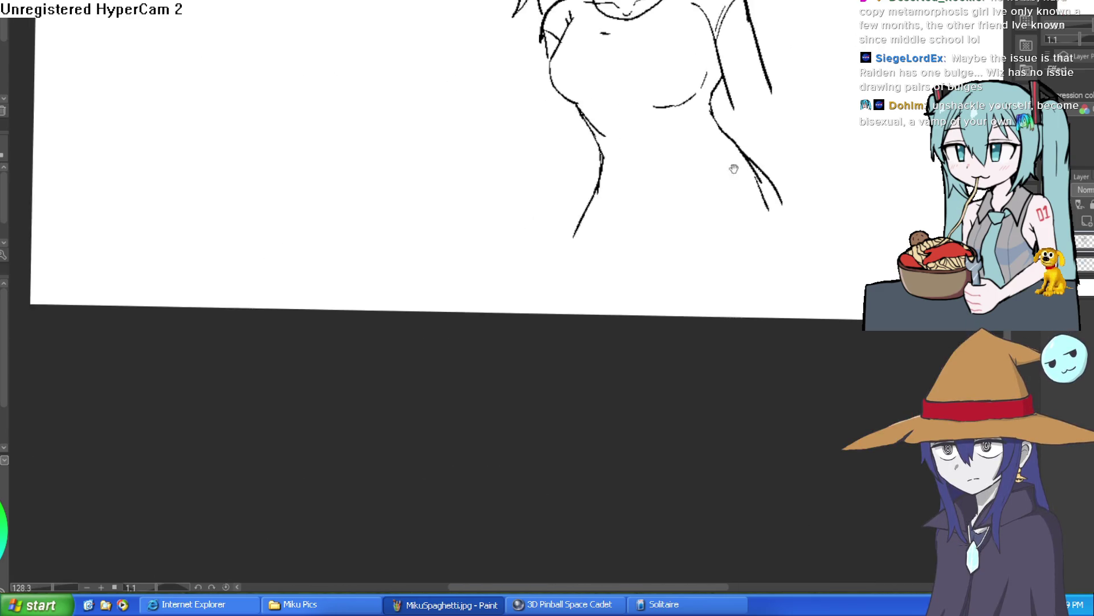
{"action": "left_click_drag", "start_coordinate": [734, 168], "coordinate": [658, 133]}
{"action": "mouse_move", "coordinate": [543, 191]}
{"action": "left_mouse_down"}
{"action": "mouse_move", "coordinate": [615, 224]}
{"action": "mouse_move", "coordinate": [641, 195]}
{"action": "mouse_move", "coordinate": [600, 275]}
{"action": "left_mouse_up"}
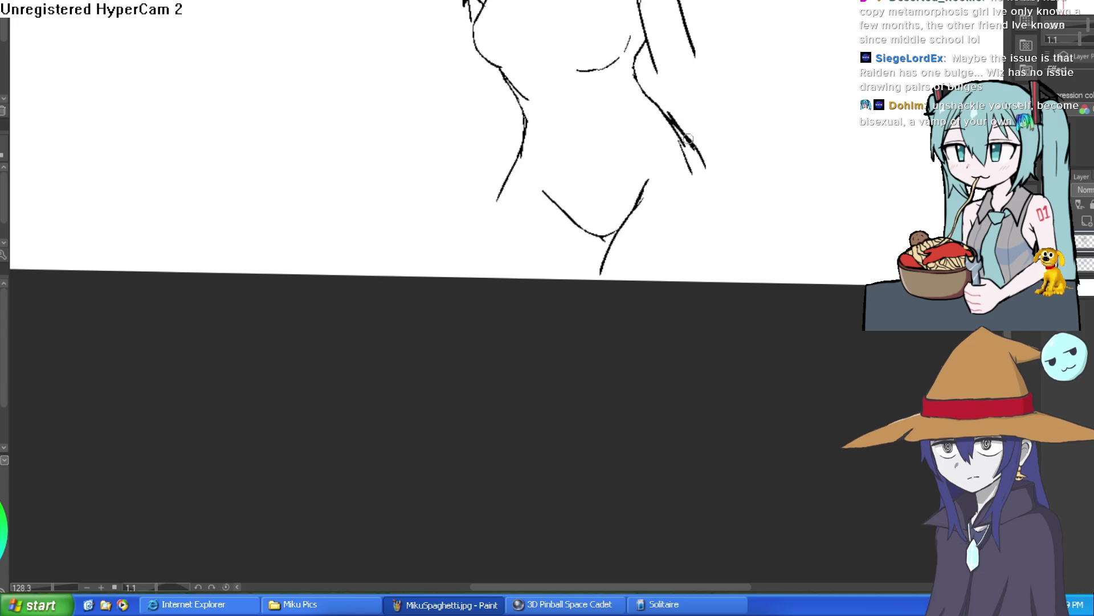
{"action": "mouse_move", "coordinate": [675, 124]}
{"action": "left_mouse_down"}
{"action": "mouse_move", "coordinate": [705, 196]}
{"action": "mouse_move", "coordinate": [698, 281]}
{"action": "left_mouse_up"}
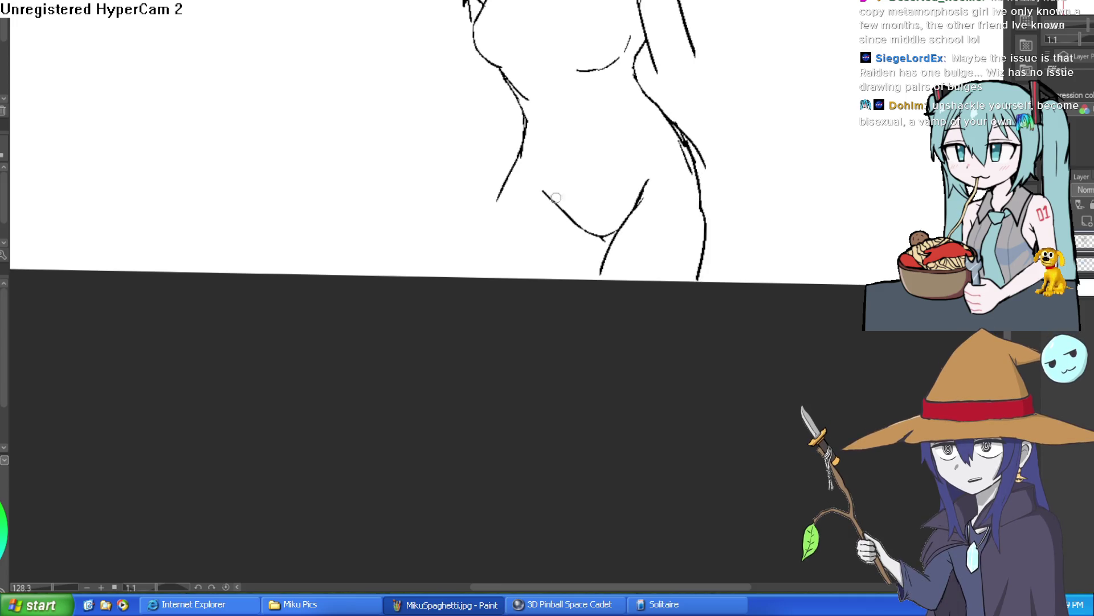
{"action": "scroll", "coordinate": [707, 165], "scroll_direction": "down", "scroll_amount": 3}
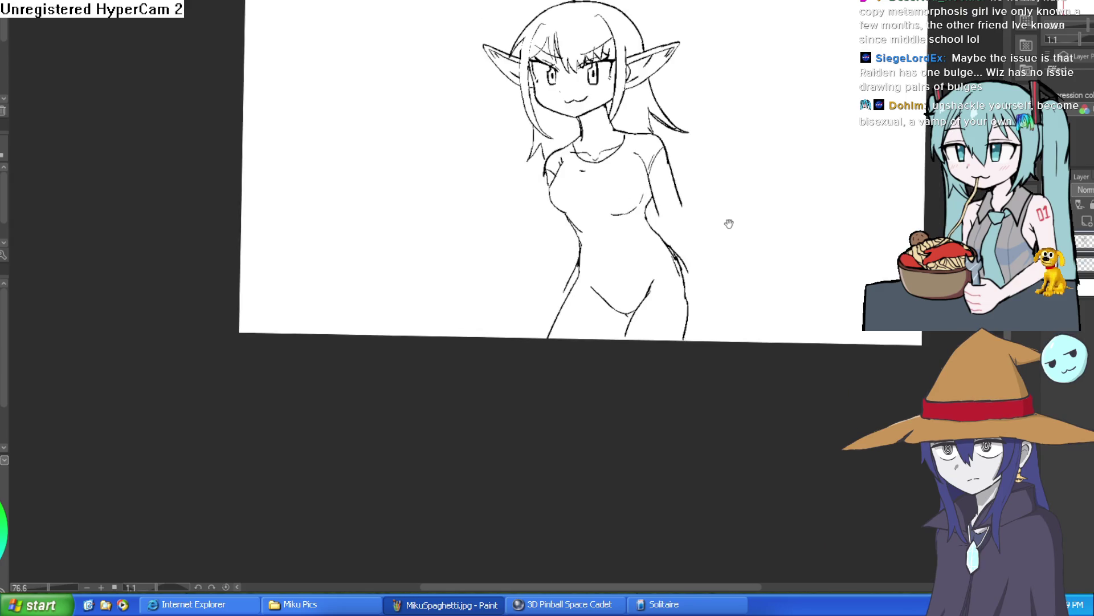
{"action": "left_click_drag", "start_coordinate": [729, 225], "coordinate": [698, 211]}
{"action": "scroll", "coordinate": [698, 211], "scroll_direction": "up", "scroll_amount": 5}
{"action": "left_click_drag", "start_coordinate": [593, 339], "coordinate": [650, 251]}
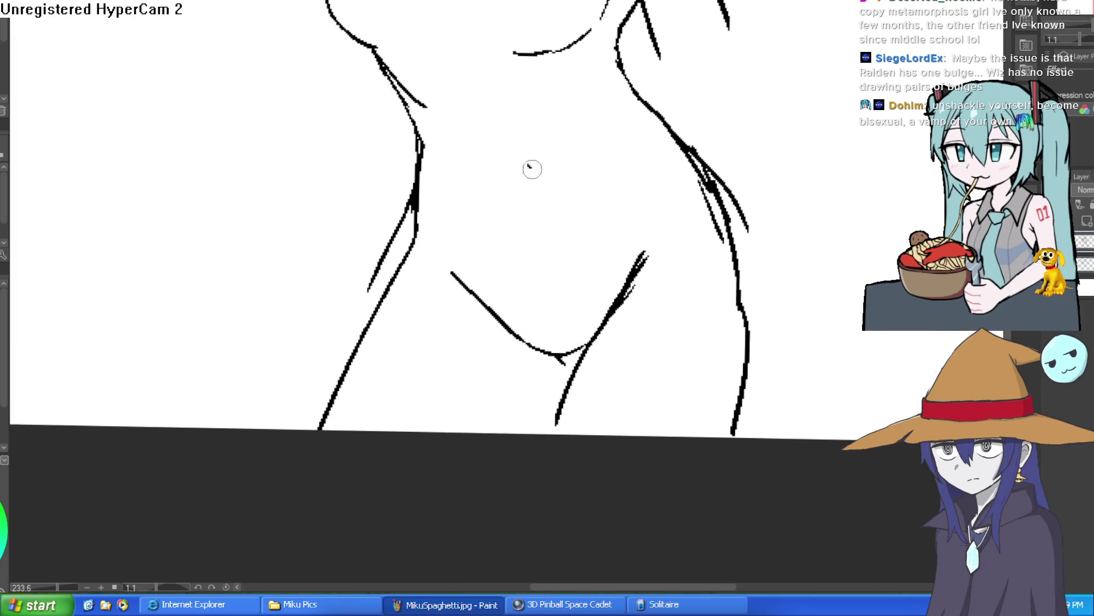
Step: Add a navel and a waistline across the hips, then reset the canvas rotation
{"action": "left_click_drag", "start_coordinate": [531, 166], "coordinate": [542, 226]}
{"action": "left_click_drag", "start_coordinate": [534, 185], "coordinate": [541, 204]}
{"action": "mouse_move", "coordinate": [397, 288]}
{"action": "left_mouse_down"}
{"action": "mouse_move", "coordinate": [502, 303]}
{"action": "mouse_move", "coordinate": [758, 240]}
{"action": "left_mouse_up"}
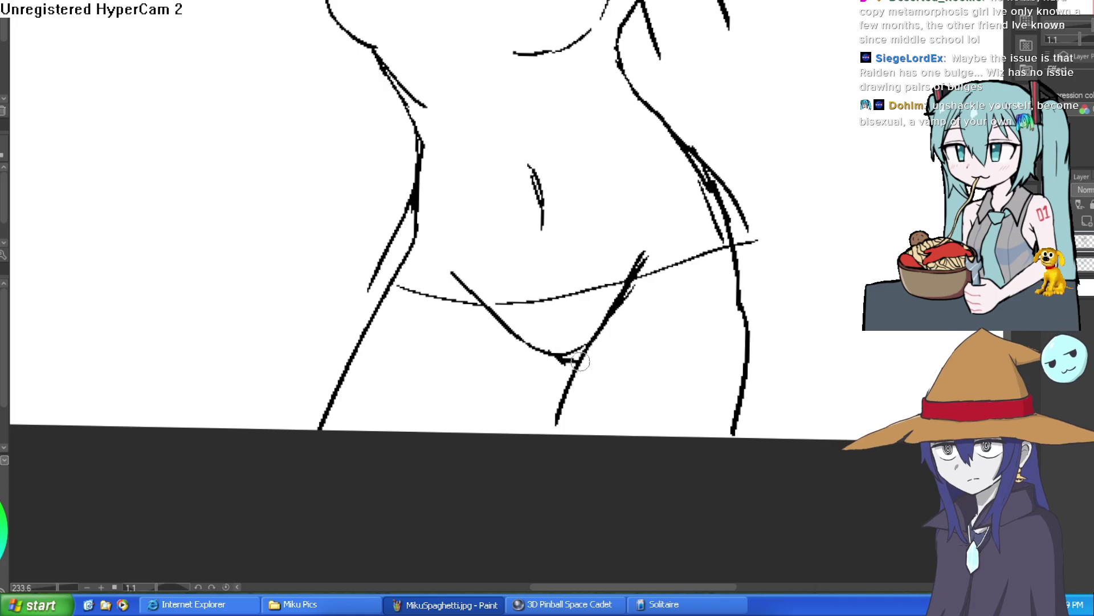
{"action": "scroll", "coordinate": [660, 289], "scroll_direction": "down", "scroll_amount": 4}
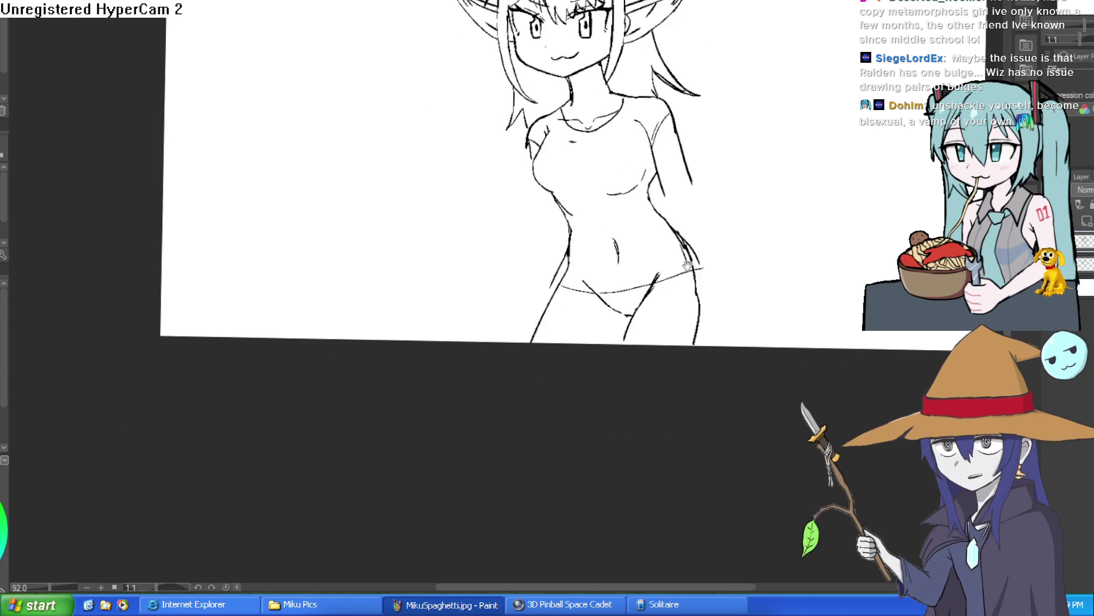
{"action": "mouse_move", "coordinate": [766, 216]}
{"action": "left_mouse_down"}
{"action": "mouse_move", "coordinate": [780, 205]}
{"action": "mouse_move", "coordinate": [767, 91]}
{"action": "left_mouse_up"}
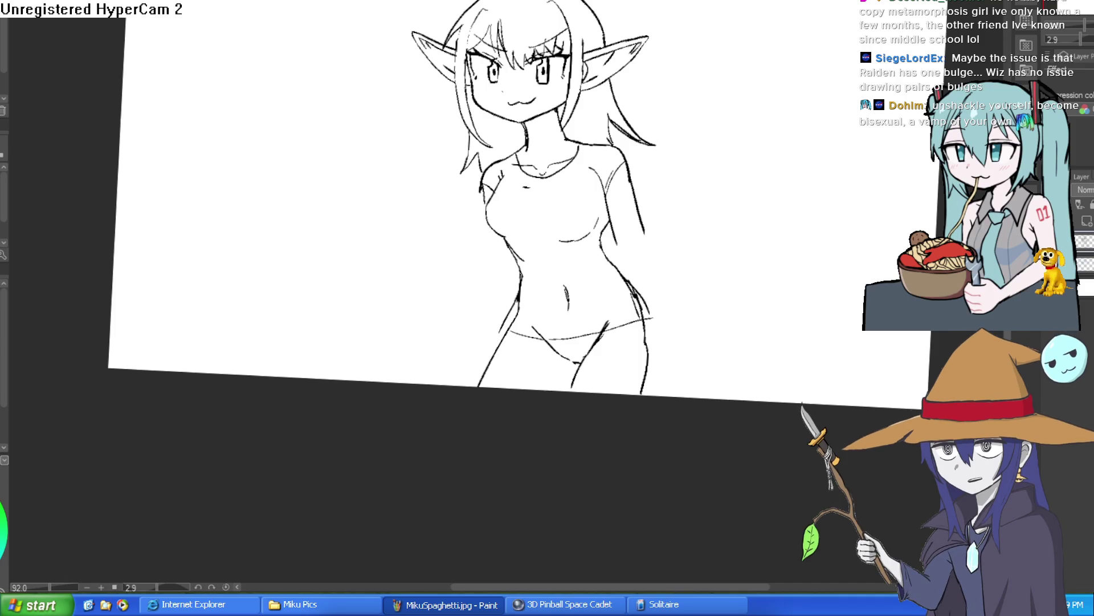
{"action": "key", "text": "ctrl+@"}
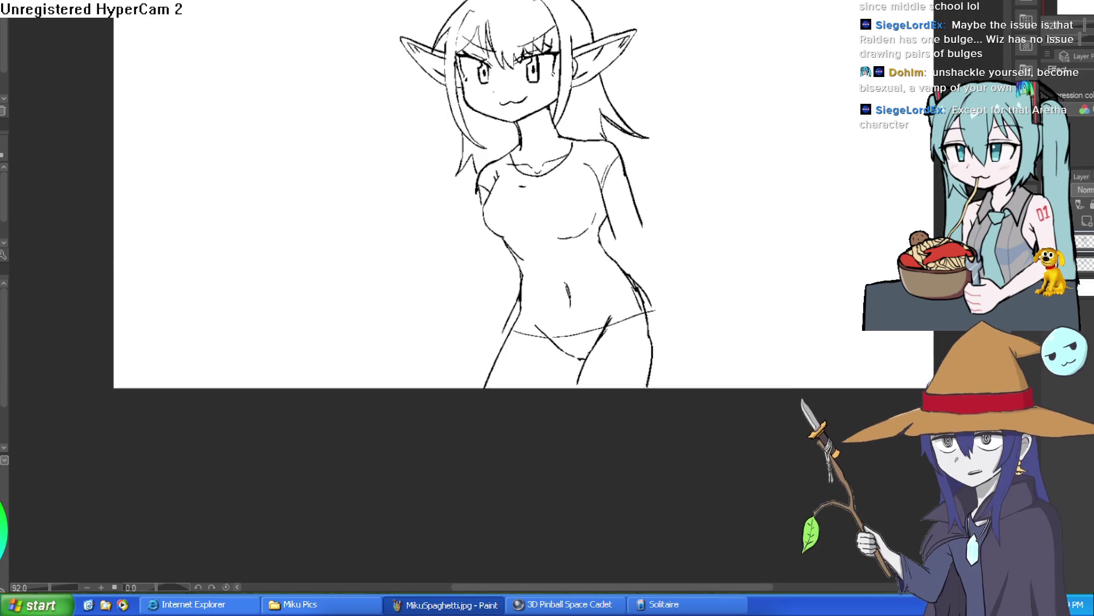
{"action": "key", "text": "ctrl+alt+0"}
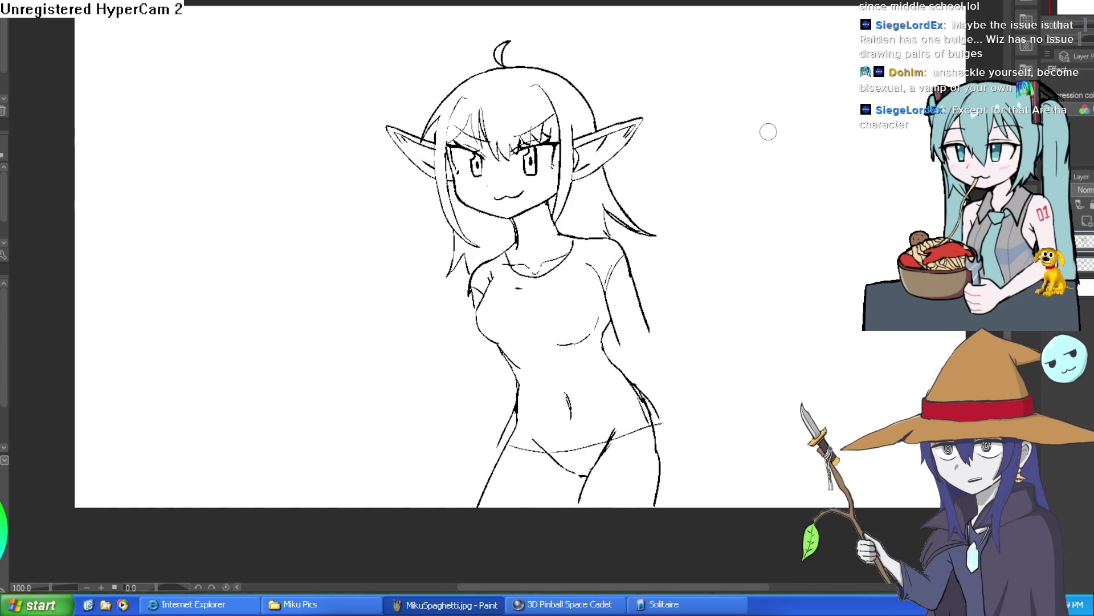
{"action": "key", "text": "alt+Tab"}
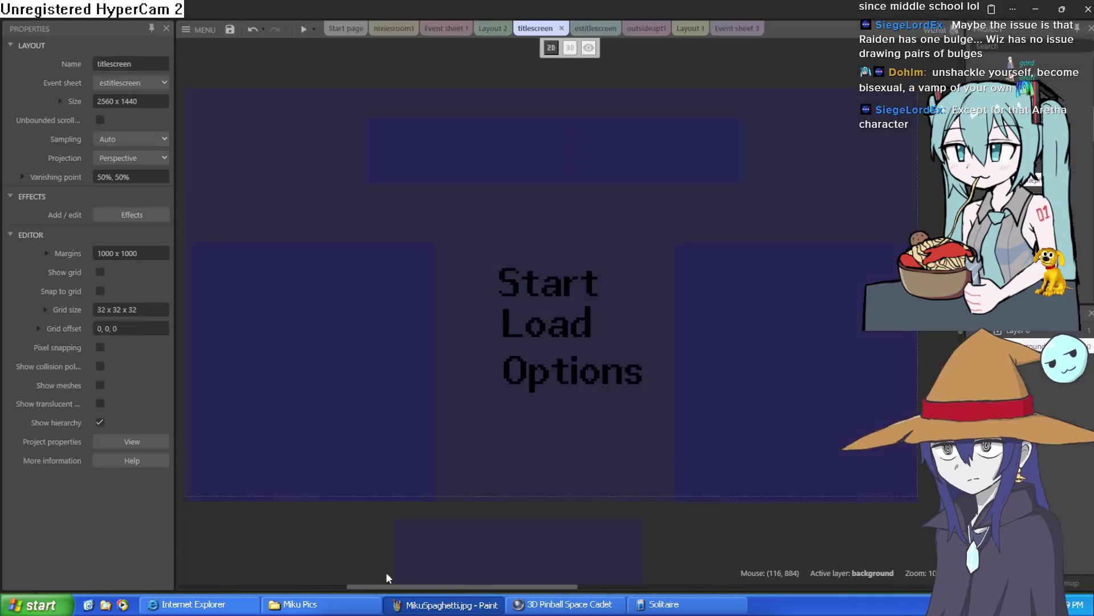
Step: Cycle through the open layout and event sheet tabs to reach Layout 1
{"action": "left_click", "coordinate": [737, 29]}
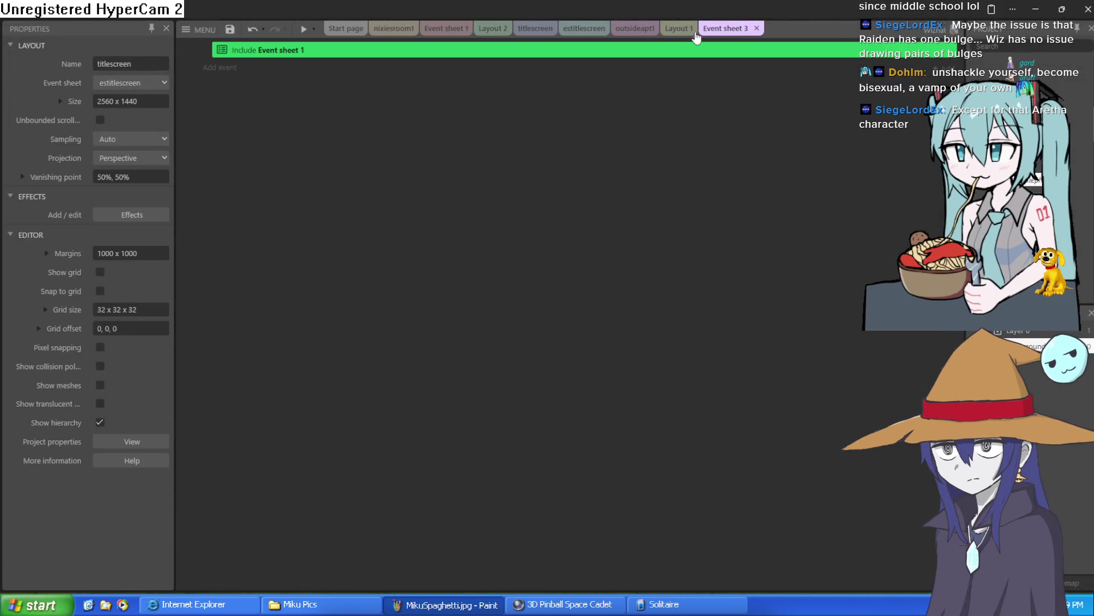
{"action": "left_click", "coordinate": [533, 28]}
{"action": "left_click", "coordinate": [588, 29]}
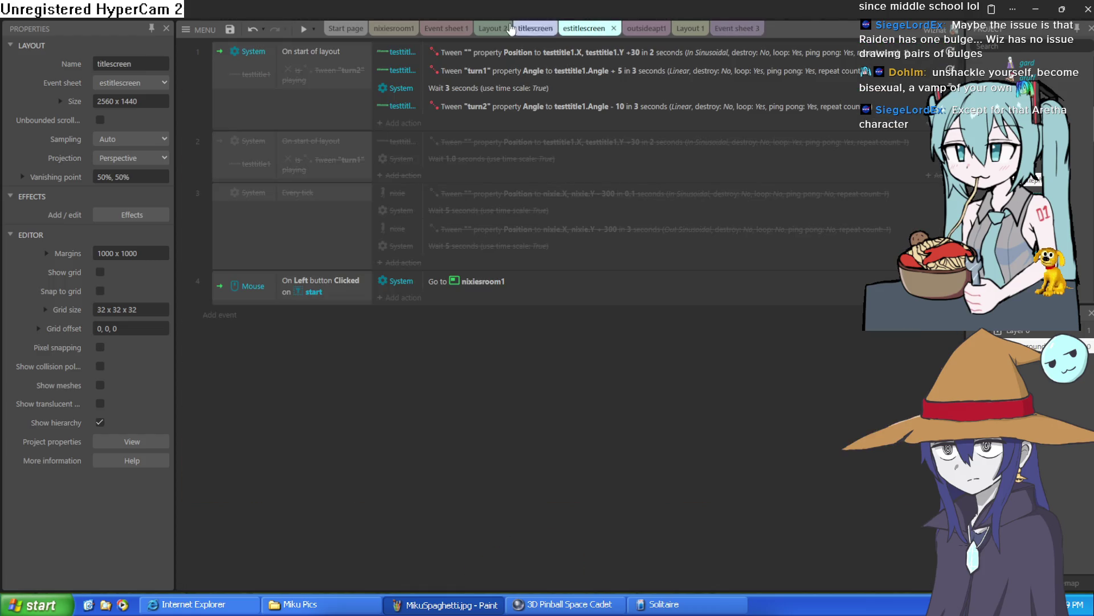
{"action": "left_click", "coordinate": [394, 28]}
{"action": "left_click", "coordinate": [447, 29]}
{"action": "left_click", "coordinate": [505, 28]}
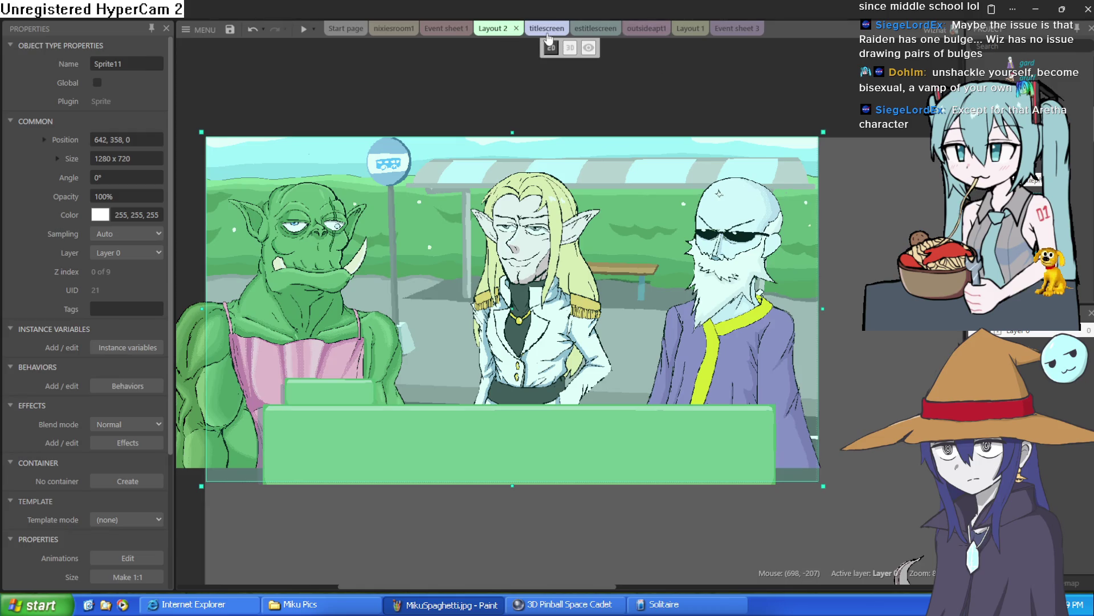
{"action": "left_click", "coordinate": [595, 29]}
{"action": "left_click", "coordinate": [636, 28]}
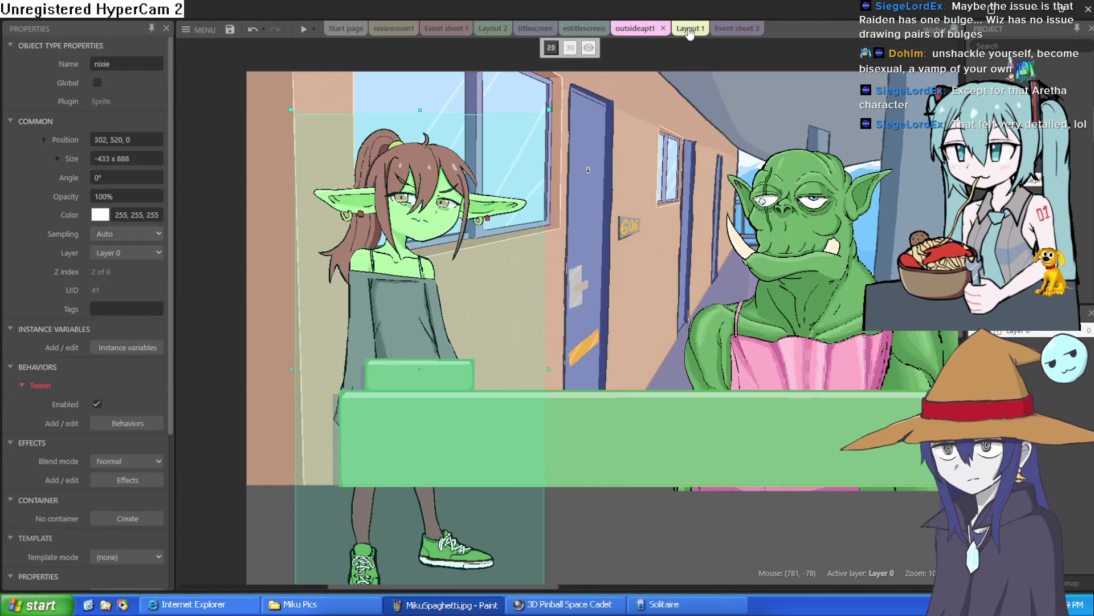
{"action": "left_click", "coordinate": [690, 28]}
{"action": "scroll", "coordinate": [413, 195], "scroll_direction": "up", "scroll_amount": 3}
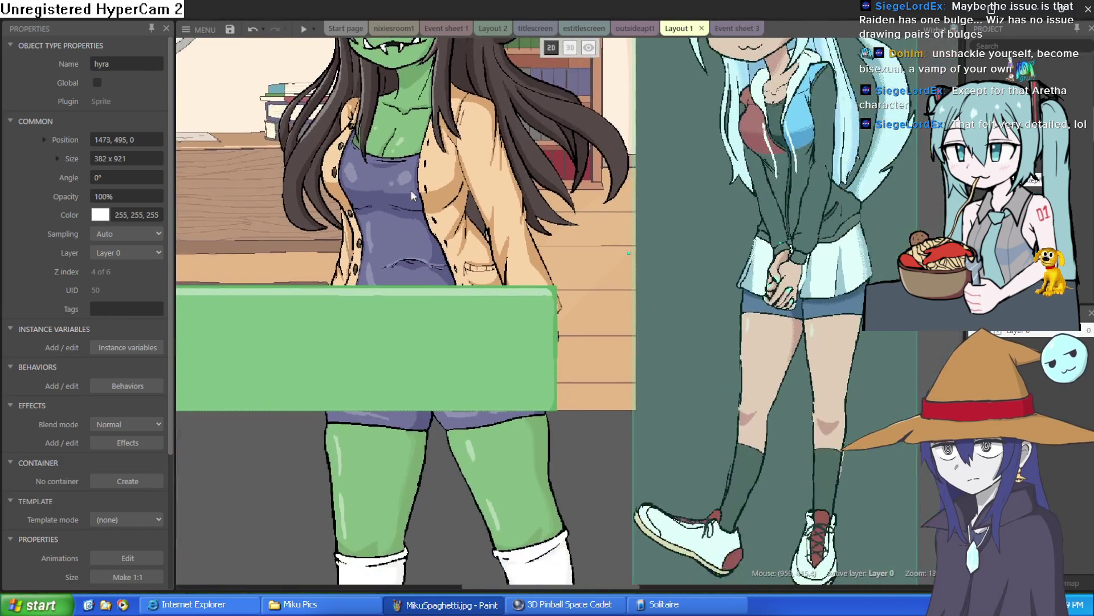
{"action": "scroll", "coordinate": [413, 195], "scroll_direction": "down", "scroll_amount": 3}
Step: Move the arethra goblin far upward and the nixie goblin up to the top-left
{"action": "left_click", "coordinate": [433, 240]}
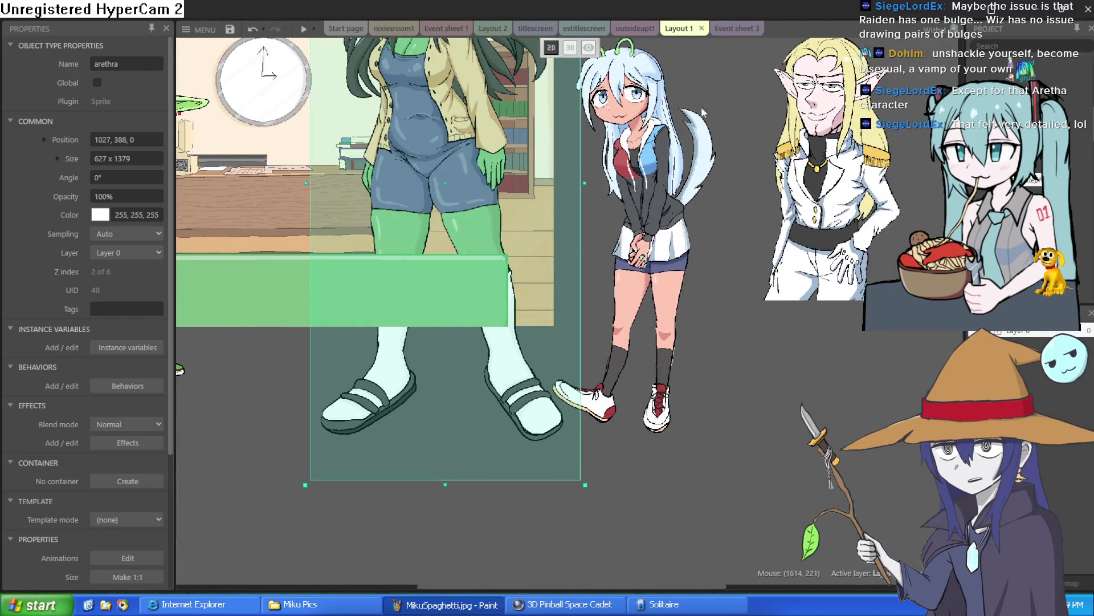
{"action": "left_click", "coordinate": [701, 107]}
{"action": "scroll", "coordinate": [552, 302], "scroll_direction": "up", "scroll_amount": 3}
{"action": "mouse_move", "coordinate": [546, 302]}
{"action": "left_mouse_down"}
{"action": "mouse_move", "coordinate": [535, 219]}
{"action": "mouse_move", "coordinate": [550, 76]}
{"action": "mouse_move", "coordinate": [581, 16]}
{"action": "left_mouse_up"}
{"action": "mouse_move", "coordinate": [251, 513]}
{"action": "left_mouse_down"}
{"action": "mouse_move", "coordinate": [347, 148]}
{"action": "mouse_move", "coordinate": [363, 134]}
{"action": "left_mouse_up"}
{"action": "scroll", "coordinate": [346, 318], "scroll_direction": "down", "scroll_amount": 3}
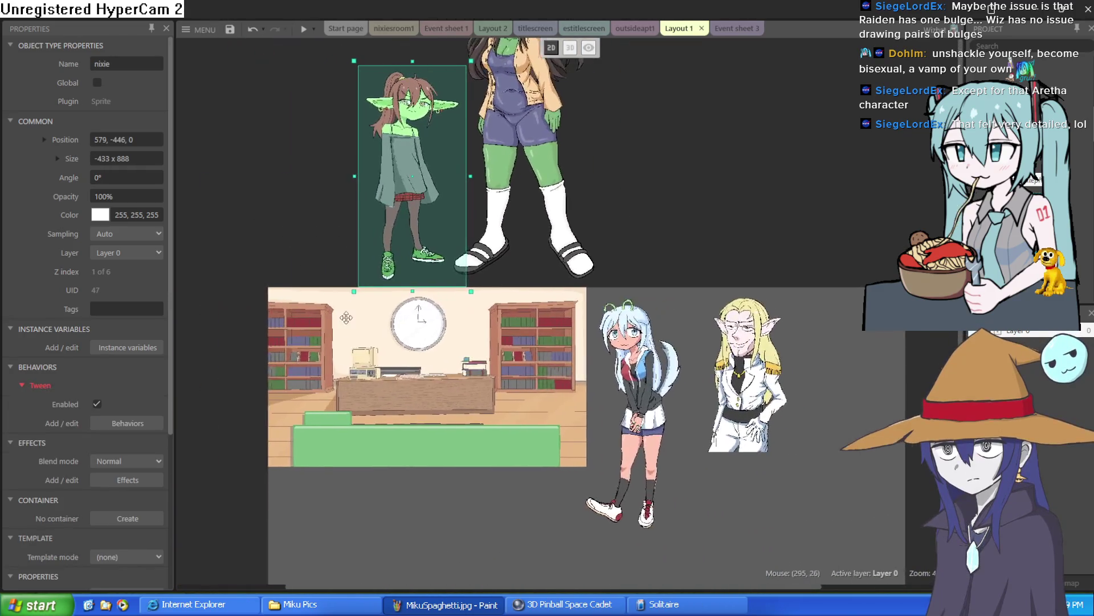
{"action": "scroll", "coordinate": [325, 196], "scroll_direction": "up", "scroll_amount": 4}
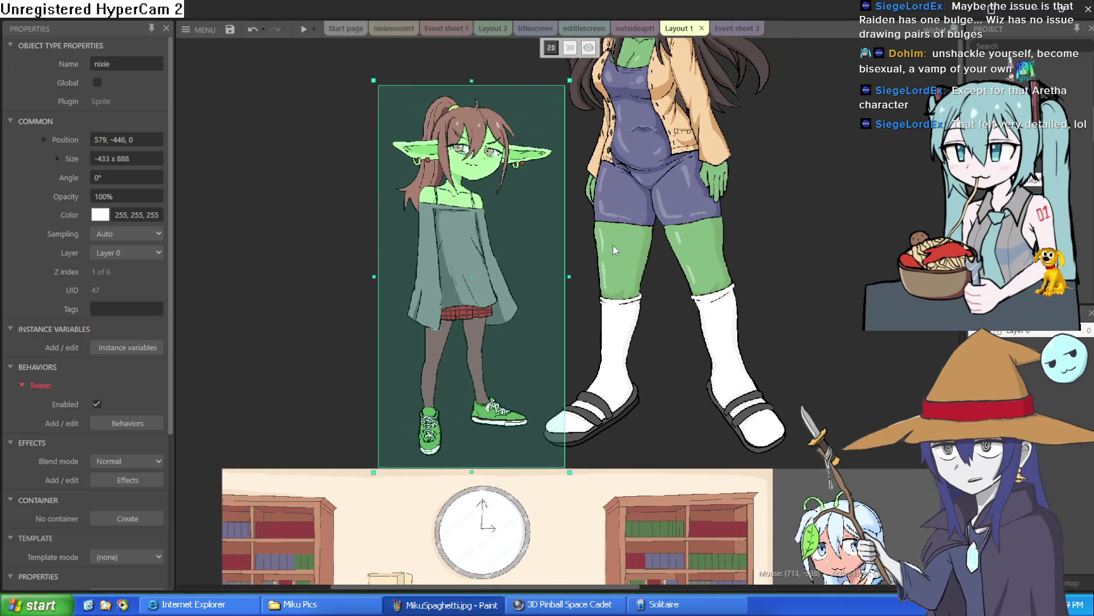
{"action": "left_click", "coordinate": [615, 249]}
{"action": "left_click_drag", "start_coordinate": [482, 270], "coordinate": [482, 265]}
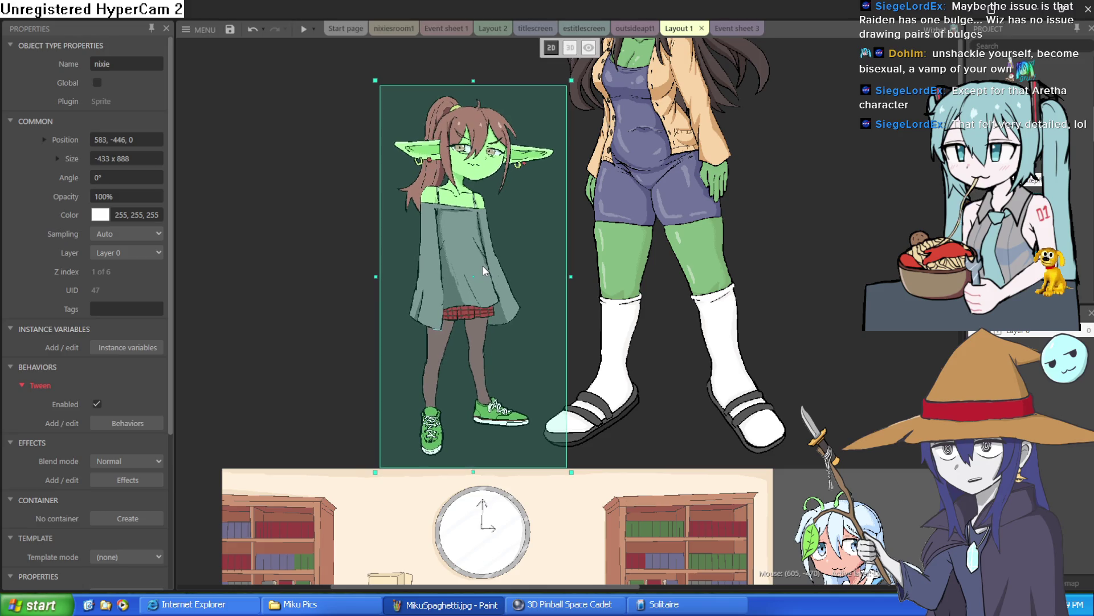
{"action": "left_click", "coordinate": [847, 242]}
{"action": "scroll", "coordinate": [826, 311], "scroll_direction": "right", "scroll_amount": 1}
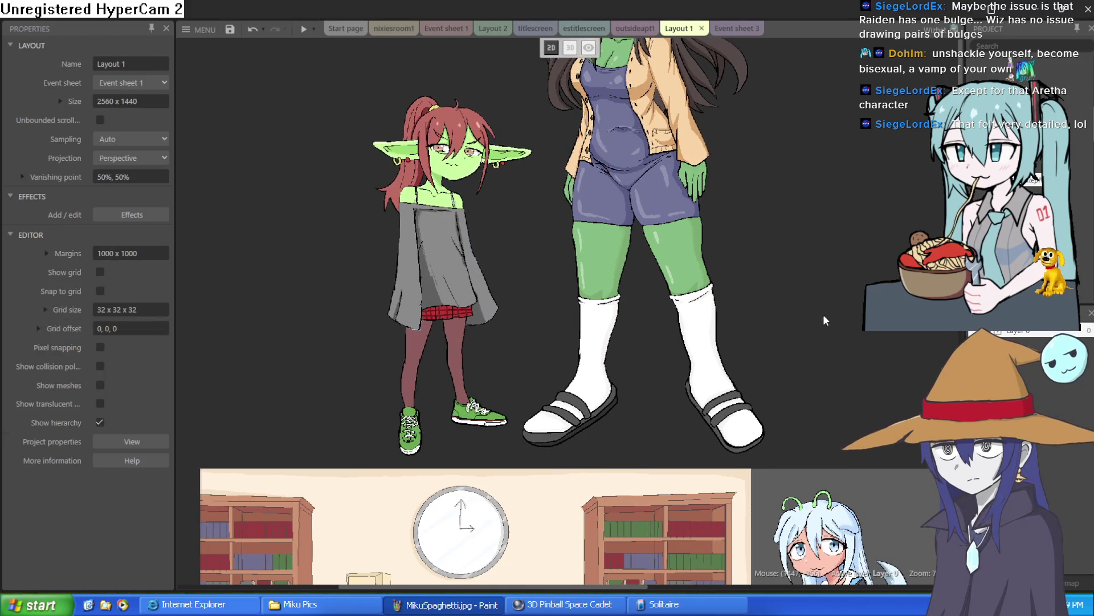
Step: Move arethra down and slightly left, and nixie down onto the library room background
{"action": "scroll", "coordinate": [823, 315], "scroll_direction": "down", "scroll_amount": 3}
{"action": "left_click", "coordinate": [741, 135]}
{"action": "left_click_drag", "start_coordinate": [708, 145], "coordinate": [690, 253]}
{"action": "mouse_move", "coordinate": [558, 221]}
{"action": "left_mouse_down"}
{"action": "mouse_move", "coordinate": [560, 334]}
{"action": "mouse_move", "coordinate": [562, 321]}
{"action": "left_mouse_up"}
{"action": "scroll", "coordinate": [736, 242], "scroll_direction": "up", "scroll_amount": 1}
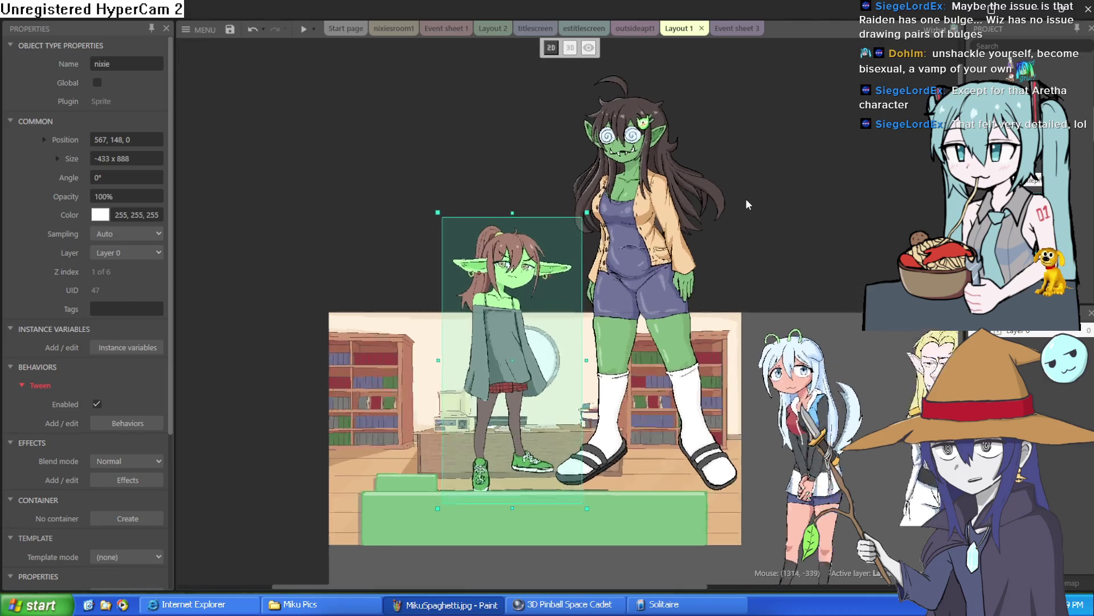
{"action": "scroll", "coordinate": [744, 199], "scroll_direction": "up", "scroll_amount": 1}
{"action": "left_click", "coordinate": [725, 262]}
{"action": "left_click", "coordinate": [808, 226]}
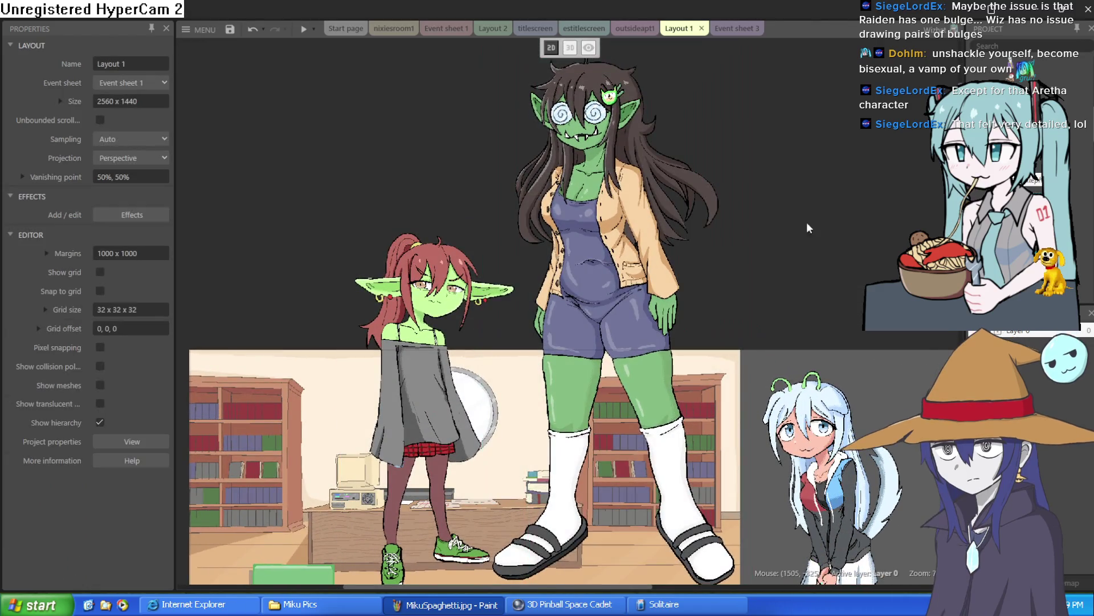
{"action": "scroll", "coordinate": [522, 291], "scroll_direction": "up", "scroll_amount": 3}
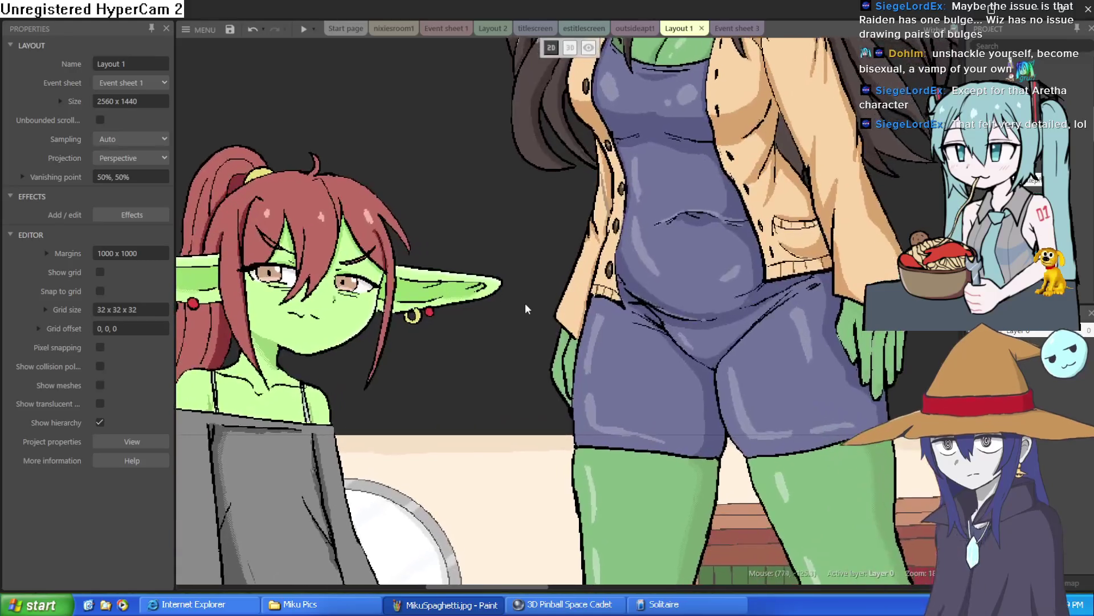
{"action": "left_click_drag", "start_coordinate": [525, 306], "coordinate": [527, 318]}
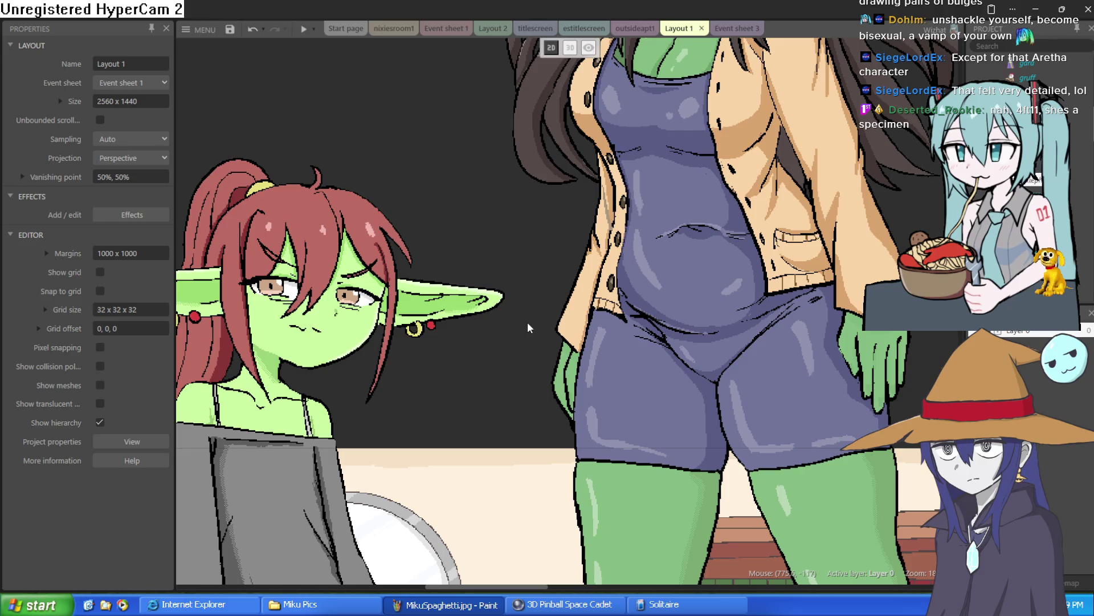
{"action": "scroll", "coordinate": [528, 321], "scroll_direction": "down", "scroll_amount": 2}
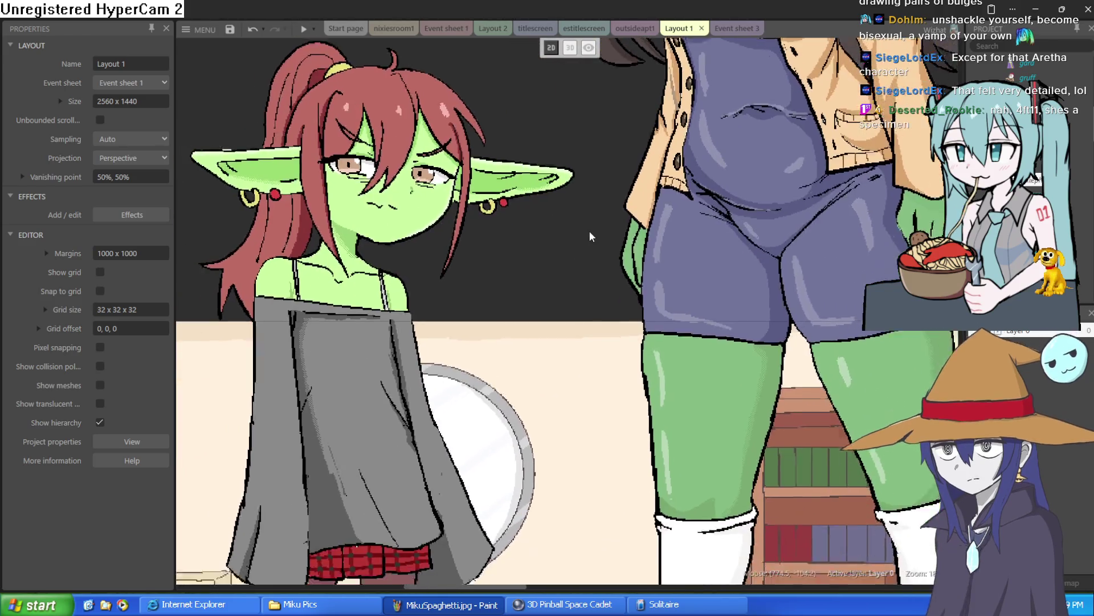
{"action": "scroll", "coordinate": [565, 265], "scroll_direction": "down", "scroll_amount": 2}
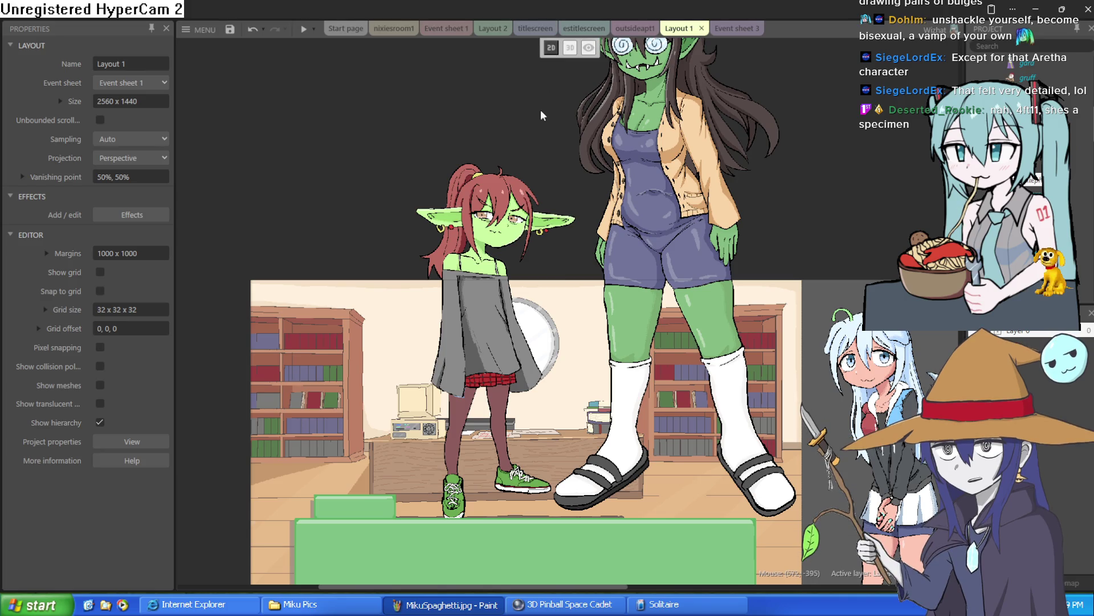
Step: Shift nixie left and down within the library room
{"action": "mouse_move", "coordinate": [495, 279]}
{"action": "left_mouse_down"}
{"action": "mouse_move", "coordinate": [415, 330]}
{"action": "mouse_move", "coordinate": [369, 414]}
{"action": "mouse_move", "coordinate": [399, 194]}
{"action": "mouse_move", "coordinate": [371, 430]}
{"action": "mouse_move", "coordinate": [371, 415]}
{"action": "left_mouse_up"}
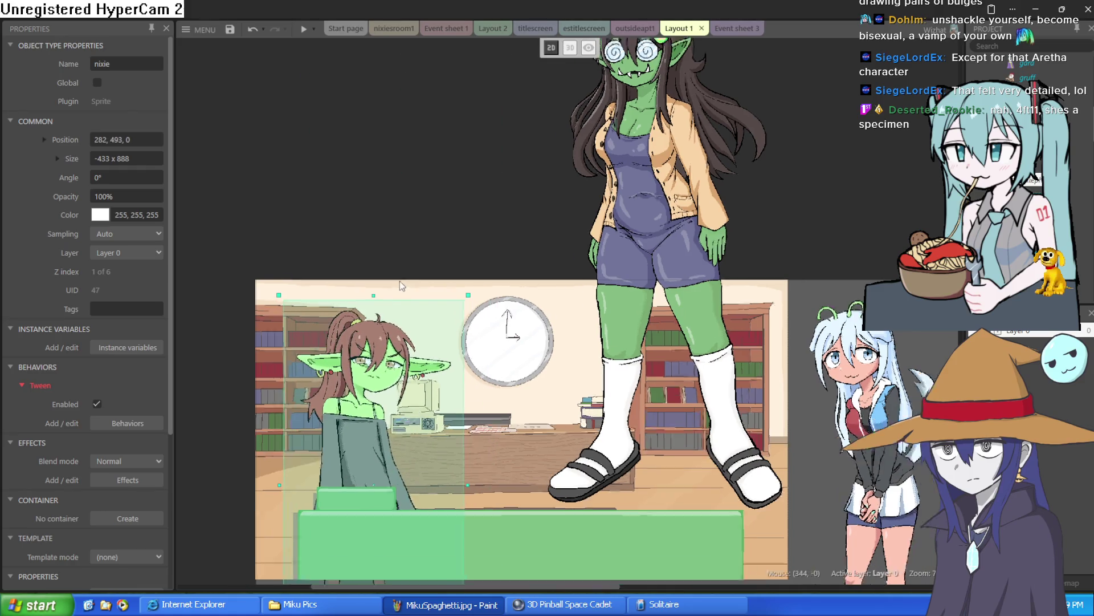
{"action": "scroll", "coordinate": [399, 281], "scroll_direction": "down", "scroll_amount": 1}
{"action": "scroll", "coordinate": [399, 282], "scroll_direction": "up", "scroll_amount": 3}
{"action": "scroll", "coordinate": [402, 287], "scroll_direction": "up", "scroll_amount": 1}
{"action": "left_click", "coordinate": [451, 143]}
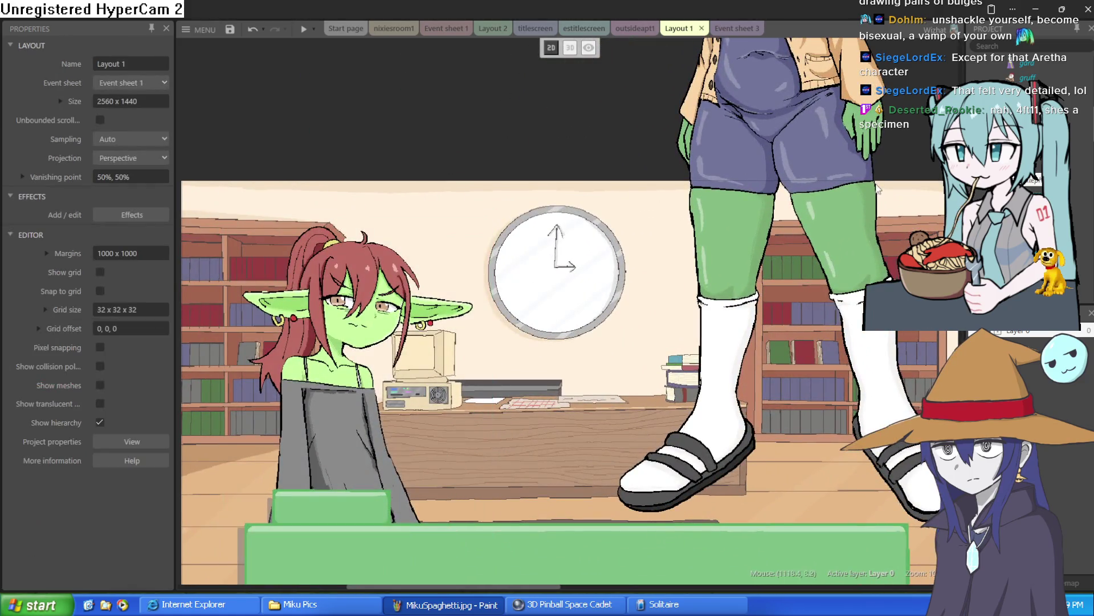
Step: Bring arethra down into the room beside nixie, lowered behind the counter
{"action": "left_click", "coordinate": [832, 143]}
{"action": "left_click_drag", "start_coordinate": [831, 142], "coordinate": [835, 111]}
{"action": "scroll", "coordinate": [741, 228], "scroll_direction": "down", "scroll_amount": 5}
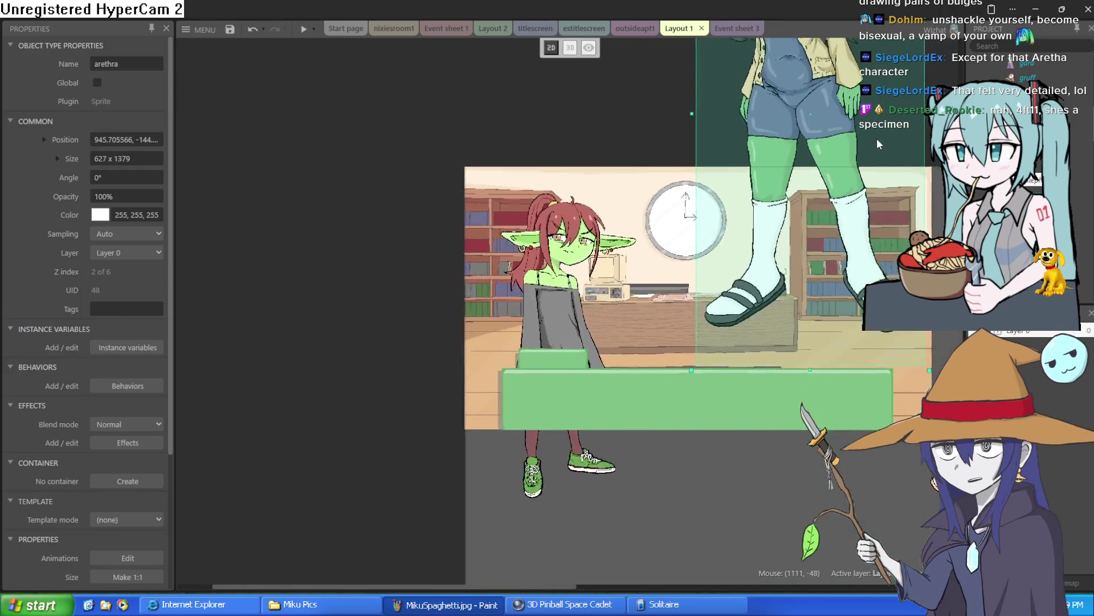
{"action": "mouse_move", "coordinate": [650, 303]}
{"action": "left_mouse_down"}
{"action": "mouse_move", "coordinate": [632, 334]}
{"action": "mouse_move", "coordinate": [616, 474]}
{"action": "left_mouse_up"}
{"action": "scroll", "coordinate": [652, 191], "scroll_direction": "down", "scroll_amount": 5}
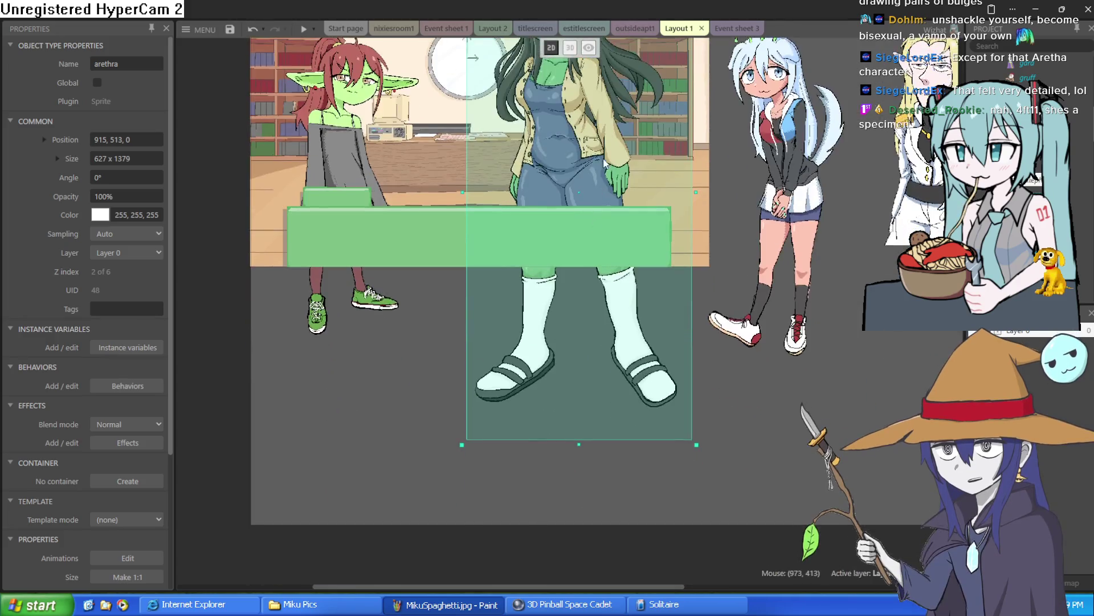
{"action": "scroll", "coordinate": [627, 285], "scroll_direction": "up", "scroll_amount": 6}
{"action": "scroll", "coordinate": [617, 325], "scroll_direction": "down", "scroll_amount": 2}
{"action": "left_click_drag", "start_coordinate": [618, 327], "coordinate": [623, 386]}
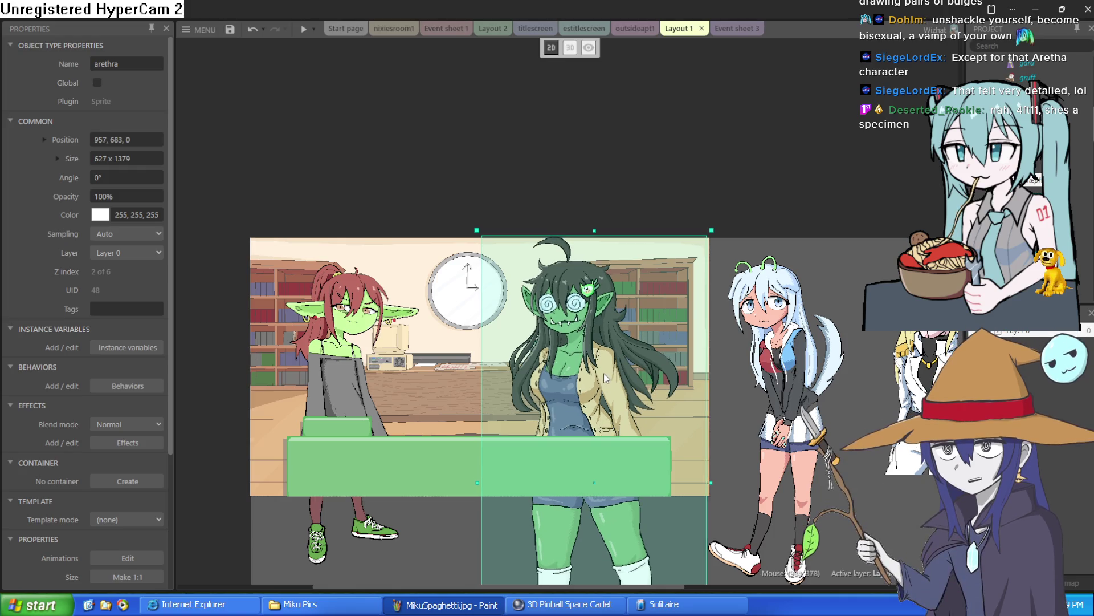
{"action": "left_click", "coordinate": [635, 160]}
{"action": "left_click_drag", "start_coordinate": [574, 376], "coordinate": [570, 378]}
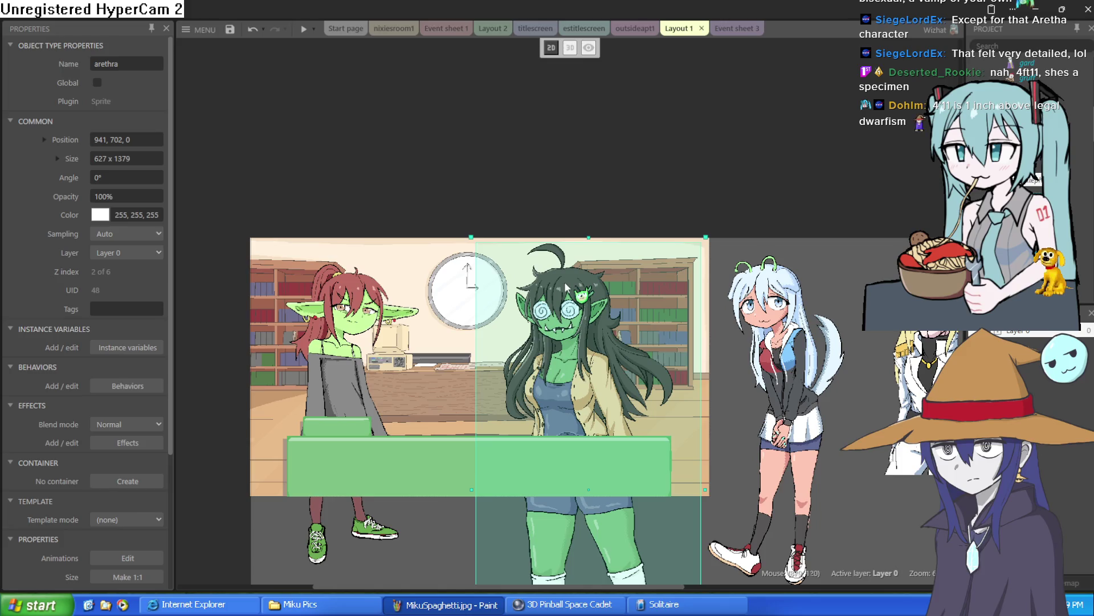
Step: Pan the Layout 1 view around the goblins, then minimize Construct 3 to reveal the elf sketch
{"action": "left_click", "coordinate": [566, 144]}
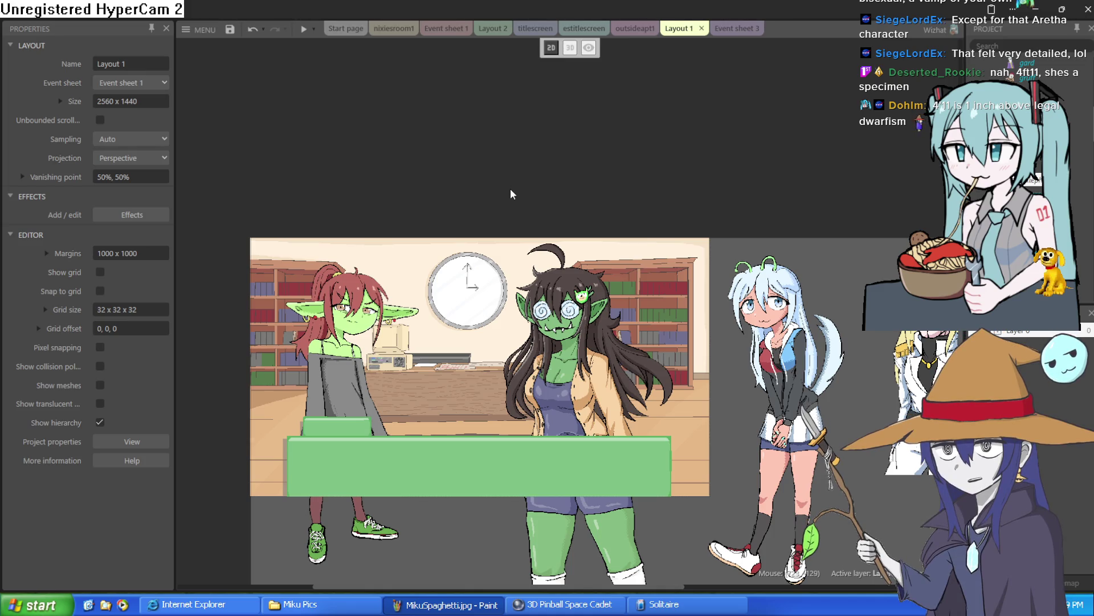
{"action": "mouse_move", "coordinate": [511, 180]}
{"action": "left_mouse_down"}
{"action": "mouse_move", "coordinate": [525, 269]}
{"action": "mouse_move", "coordinate": [564, 249]}
{"action": "mouse_move", "coordinate": [593, 209]}
{"action": "mouse_move", "coordinate": [552, 237]}
{"action": "mouse_move", "coordinate": [526, 239]}
{"action": "mouse_move", "coordinate": [531, 262]}
{"action": "left_mouse_up"}
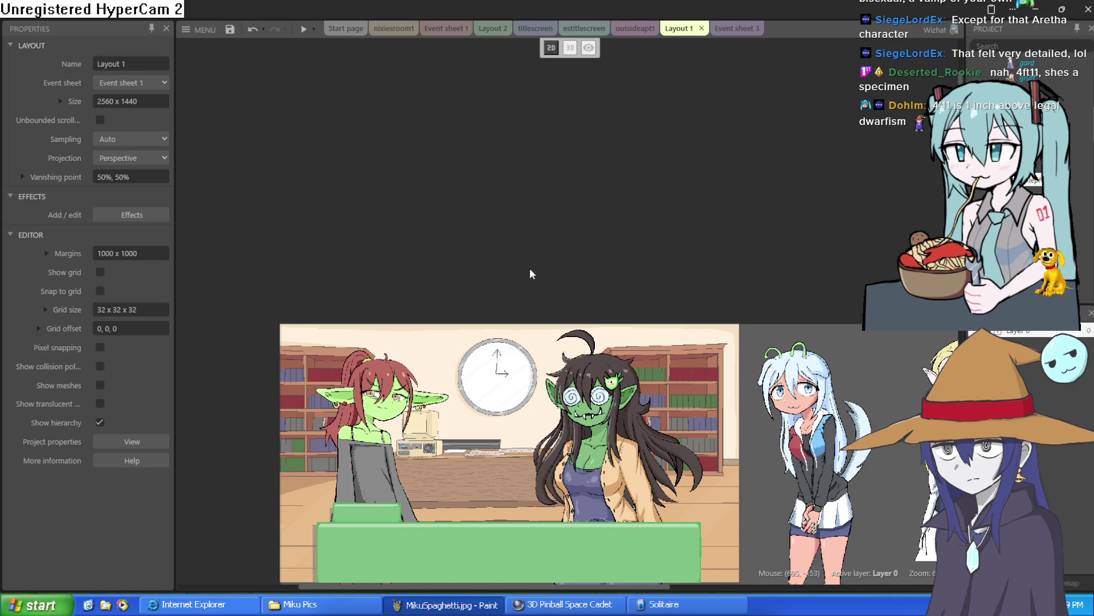
{"action": "mouse_move", "coordinate": [533, 259]}
{"action": "left_mouse_down"}
{"action": "mouse_move", "coordinate": [518, 240]}
{"action": "mouse_move", "coordinate": [538, 264]}
{"action": "left_mouse_up"}
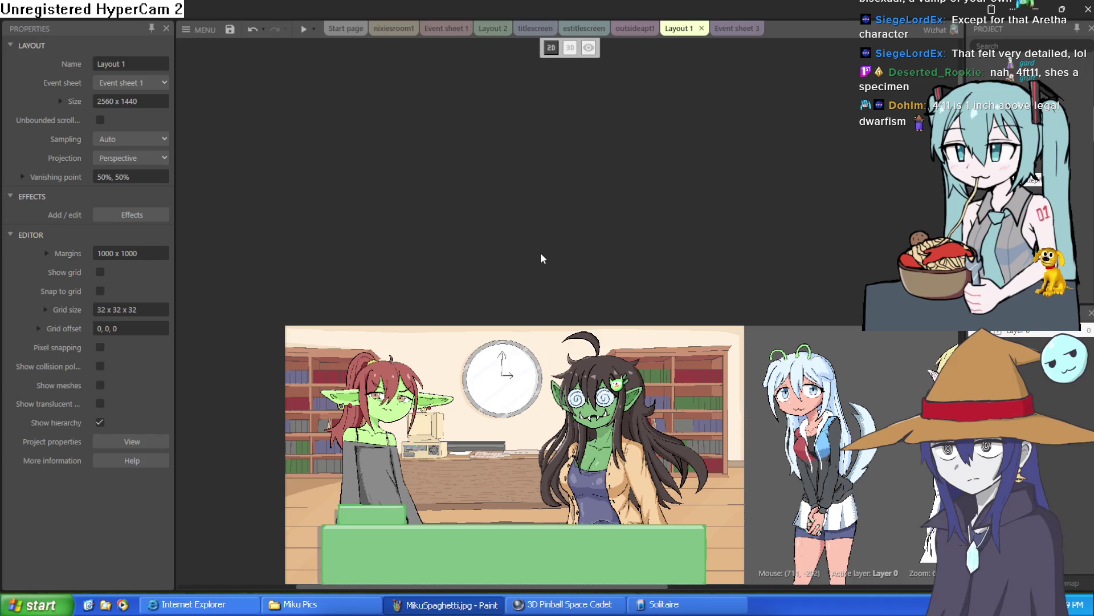
{"action": "mouse_move", "coordinate": [541, 252]}
{"action": "left_mouse_down"}
{"action": "mouse_move", "coordinate": [552, 215]}
{"action": "mouse_move", "coordinate": [558, 253]}
{"action": "left_mouse_up"}
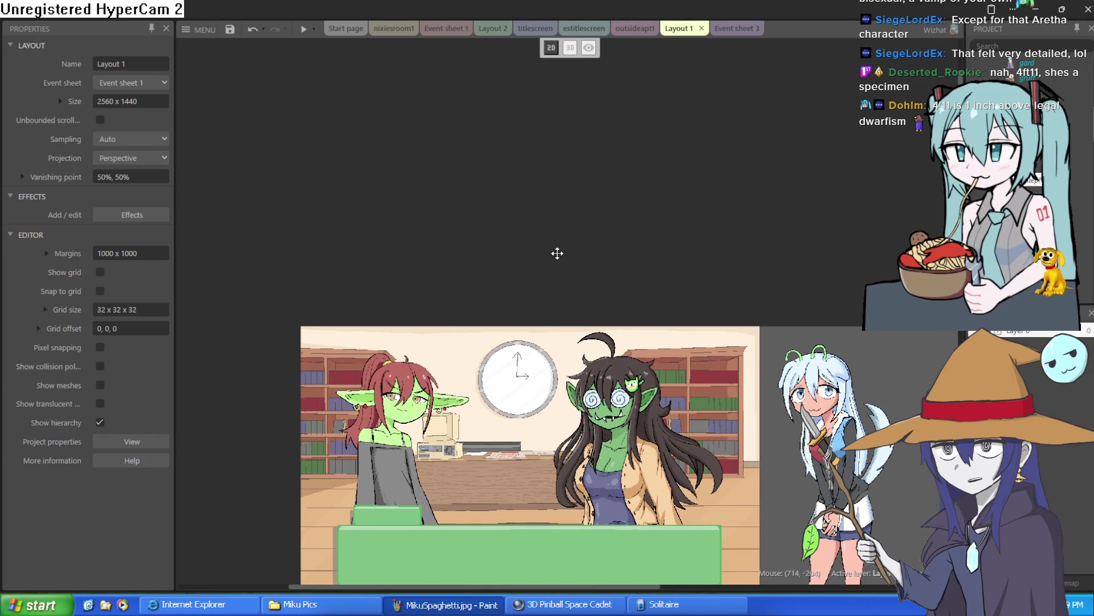
{"action": "mouse_move", "coordinate": [555, 247]}
{"action": "left_mouse_down"}
{"action": "mouse_move", "coordinate": [546, 235]}
{"action": "mouse_move", "coordinate": [548, 249]}
{"action": "mouse_move", "coordinate": [540, 237]}
{"action": "mouse_move", "coordinate": [535, 246]}
{"action": "left_mouse_up"}
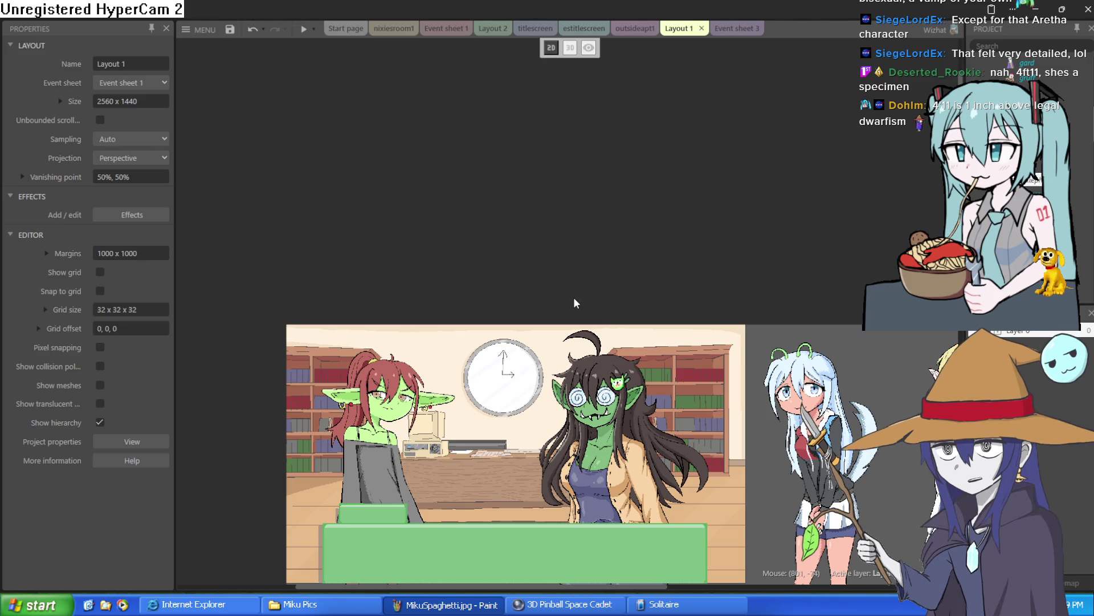
{"action": "left_click_drag", "start_coordinate": [618, 273], "coordinate": [622, 175]}
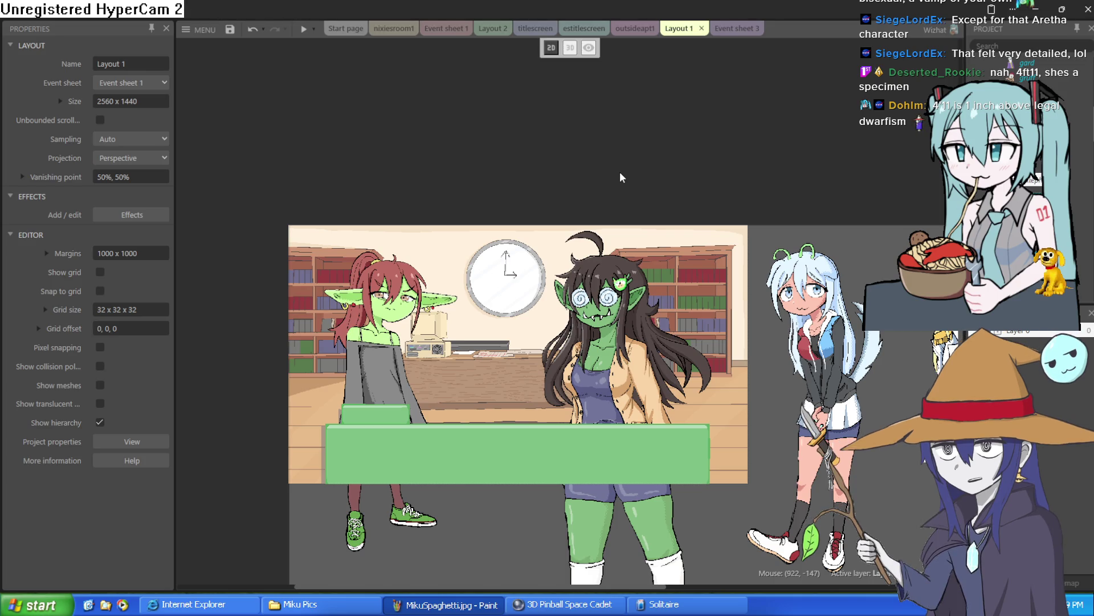
{"action": "left_click_drag", "start_coordinate": [620, 172], "coordinate": [601, 170]}
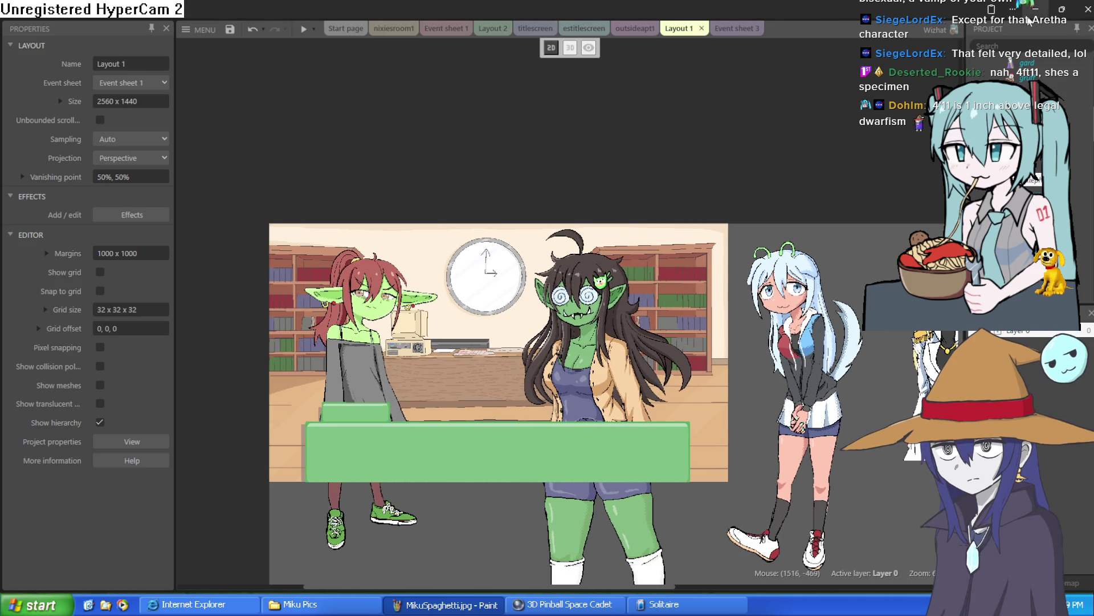
{"action": "left_click", "coordinate": [1036, 9]}
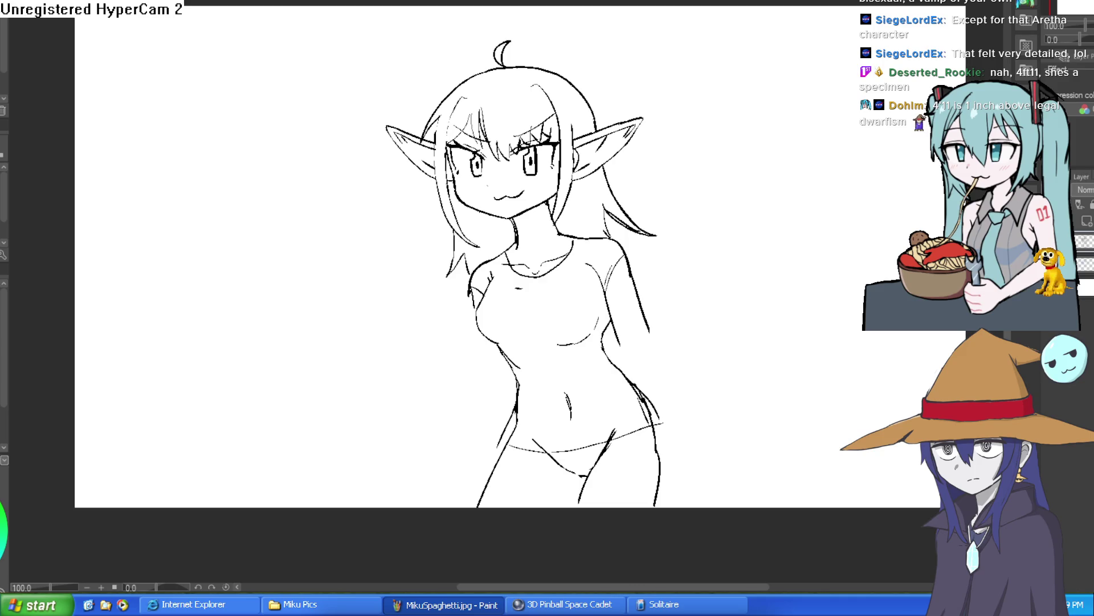
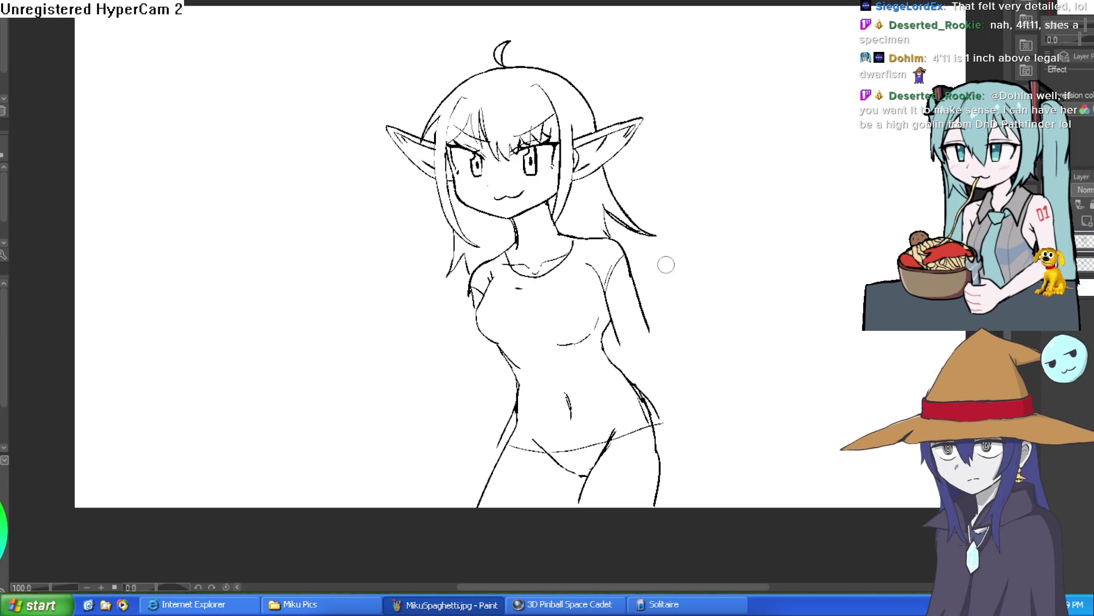
Step: Redraw the elf girl's left neck line thicker, discarding the rough neck-to-collarbone stroke
{"action": "scroll", "coordinate": [570, 231], "scroll_direction": "up", "scroll_amount": 5}
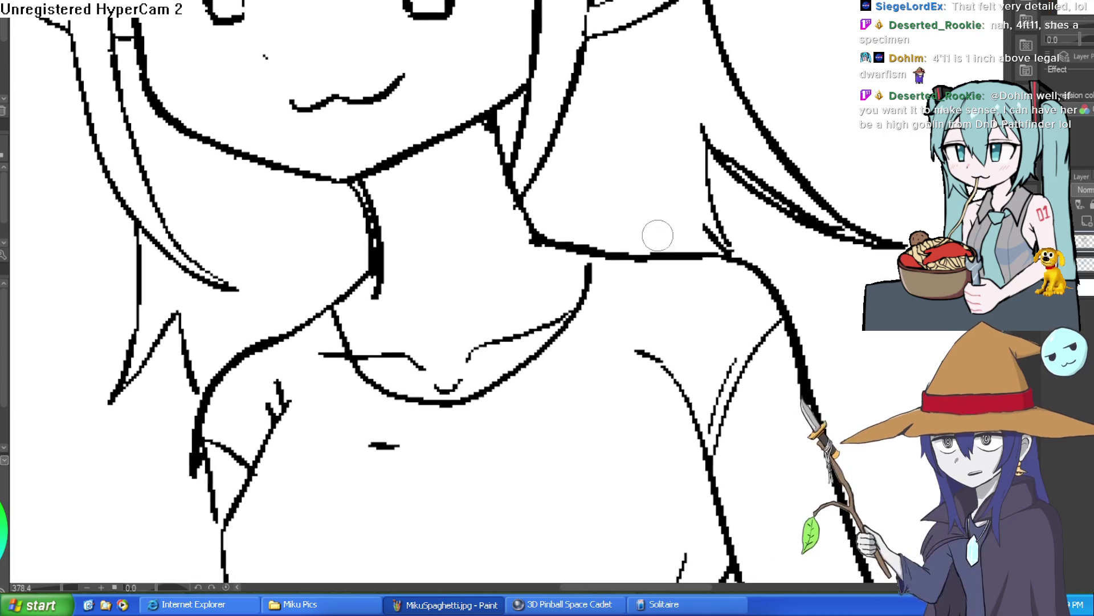
{"action": "left_click_drag", "start_coordinate": [650, 257], "coordinate": [515, 212]}
{"action": "key", "text": "ctrl+z"}
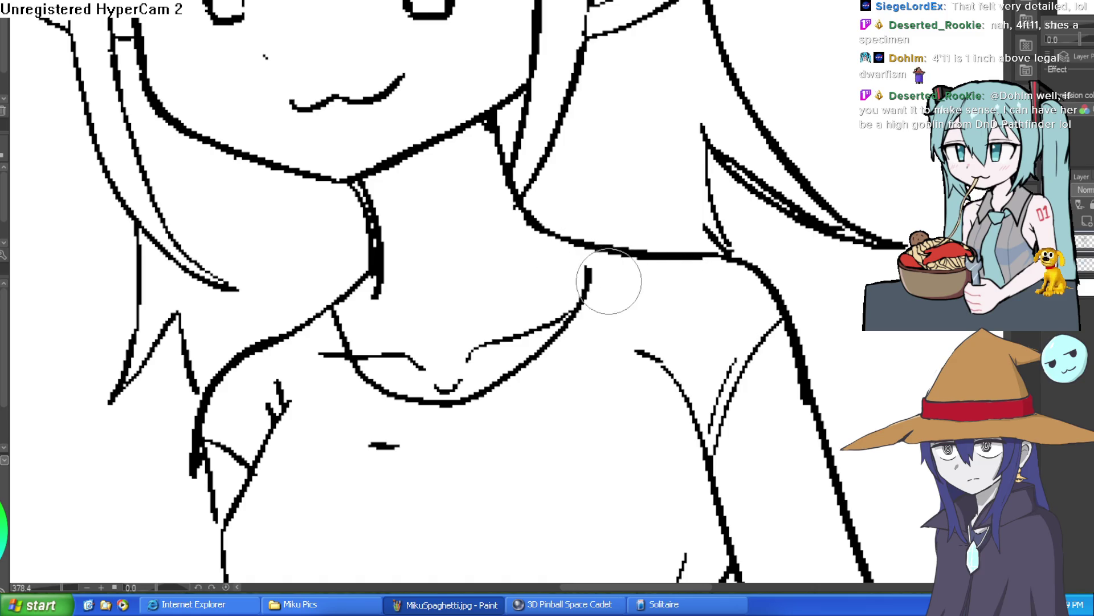
{"action": "mouse_move", "coordinate": [379, 303]}
{"action": "left_mouse_down"}
{"action": "mouse_move", "coordinate": [367, 176]}
{"action": "mouse_move", "coordinate": [391, 269]}
{"action": "left_mouse_up"}
{"action": "mouse_move", "coordinate": [349, 181]}
{"action": "left_mouse_down"}
{"action": "mouse_move", "coordinate": [378, 291]}
{"action": "mouse_move", "coordinate": [328, 308]}
{"action": "mouse_move", "coordinate": [335, 293]}
{"action": "mouse_move", "coordinate": [321, 312]}
{"action": "left_mouse_up"}
Step: Rotate the canvas to ink darker shoulder and right-arm strokes, then bring up Construct 3
{"action": "scroll", "coordinate": [321, 311], "scroll_direction": "down", "scroll_amount": 5}
{"action": "mouse_move", "coordinate": [644, 210]}
{"action": "left_mouse_down"}
{"action": "mouse_move", "coordinate": [700, 175]}
{"action": "mouse_move", "coordinate": [695, 275]}
{"action": "mouse_move", "coordinate": [676, 225]}
{"action": "left_mouse_up"}
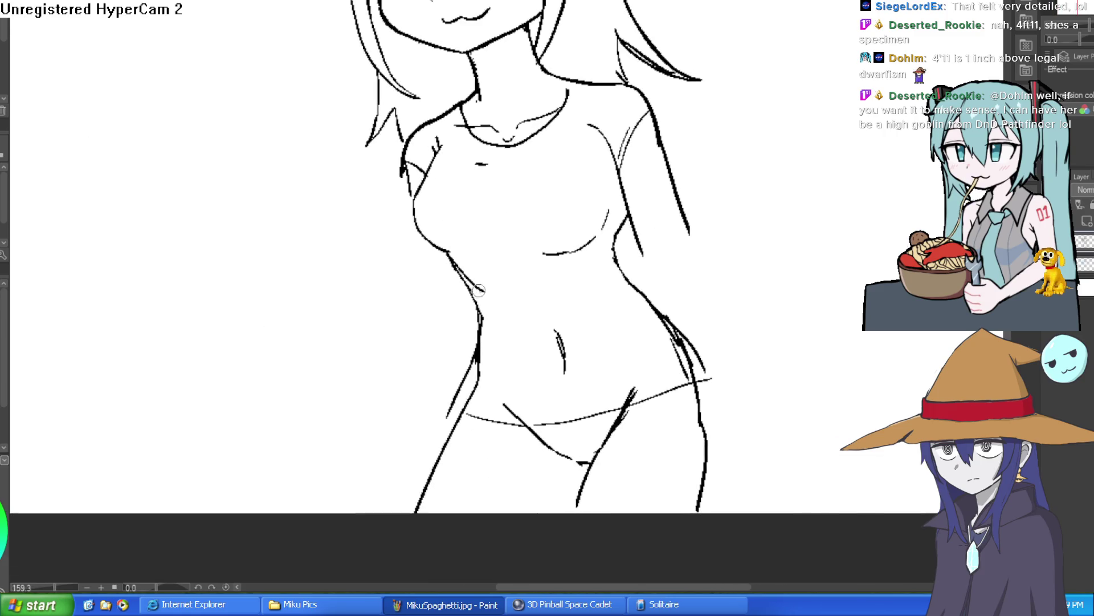
{"action": "left_click_drag", "start_coordinate": [563, 342], "coordinate": [645, 239]}
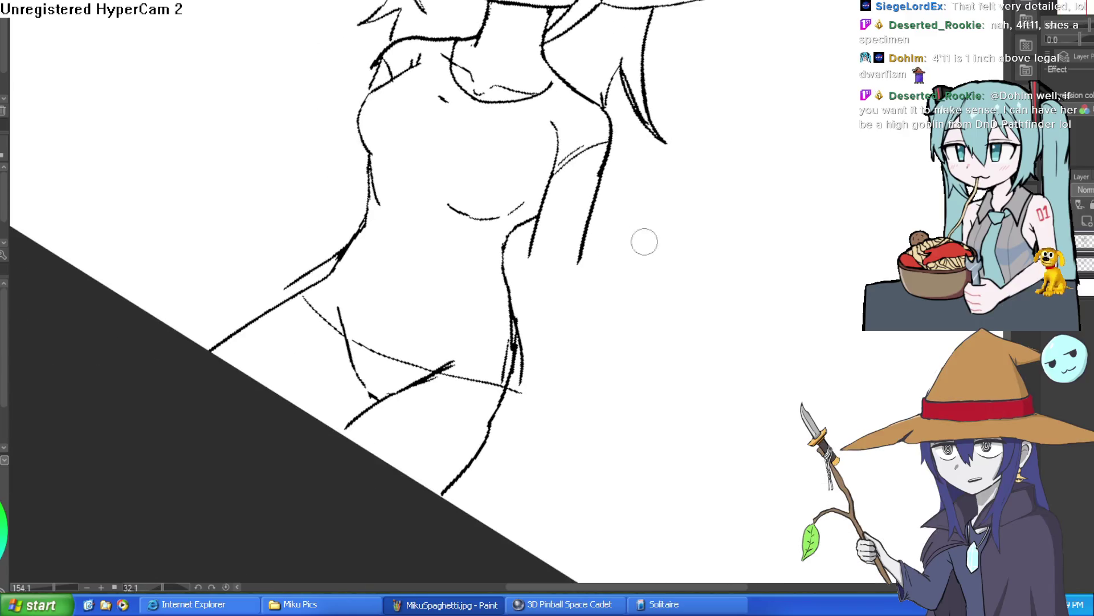
{"action": "left_click_drag", "start_coordinate": [606, 147], "coordinate": [598, 174]}
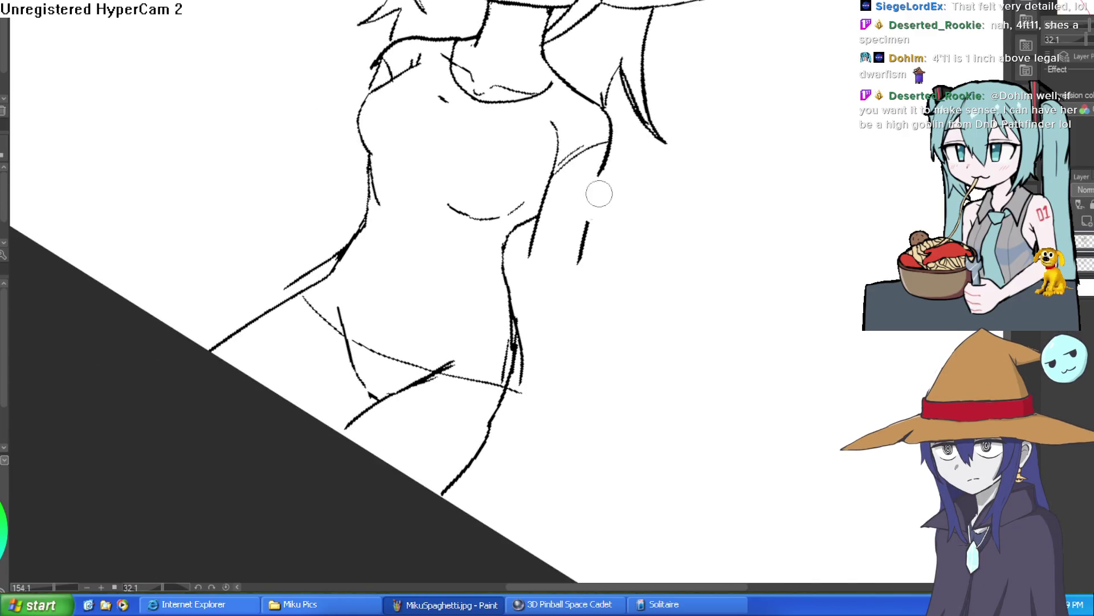
{"action": "left_click_drag", "start_coordinate": [513, 232], "coordinate": [565, 239]}
{"action": "mouse_move", "coordinate": [587, 149]}
{"action": "left_mouse_down"}
{"action": "mouse_move", "coordinate": [567, 248]}
{"action": "mouse_move", "coordinate": [563, 399]}
{"action": "left_mouse_up"}
{"action": "left_click_drag", "start_coordinate": [529, 244], "coordinate": [523, 341]}
{"action": "left_click_drag", "start_coordinate": [597, 241], "coordinate": [662, 234]}
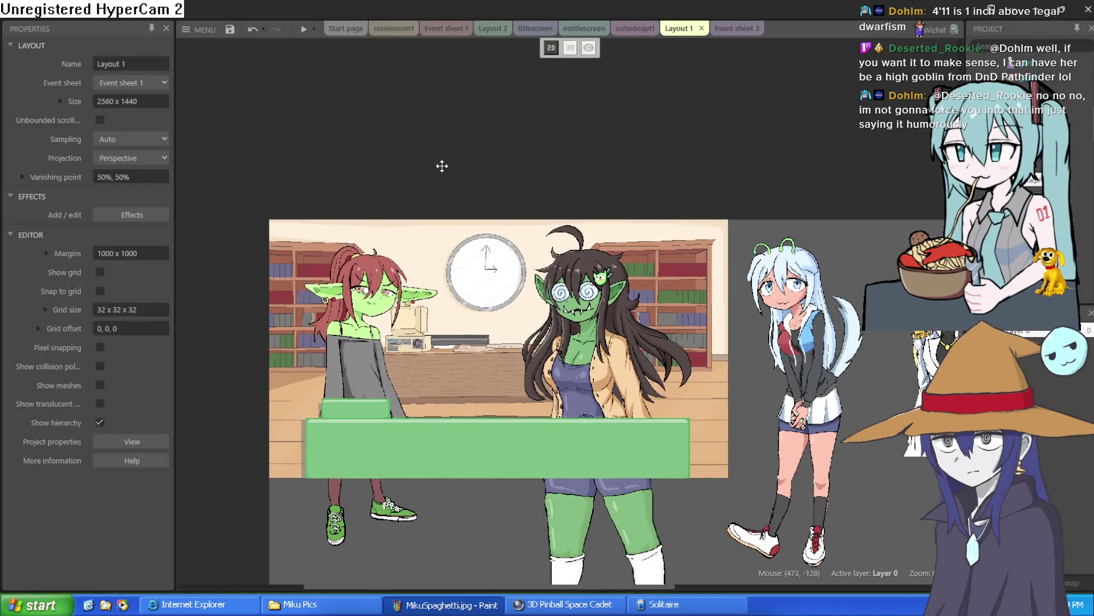
{"action": "mouse_move", "coordinate": [442, 165]}
{"action": "left_mouse_down"}
{"action": "mouse_move", "coordinate": [546, 84]}
{"action": "mouse_move", "coordinate": [582, 130]}
{"action": "mouse_move", "coordinate": [593, 173]}
{"action": "left_mouse_up"}
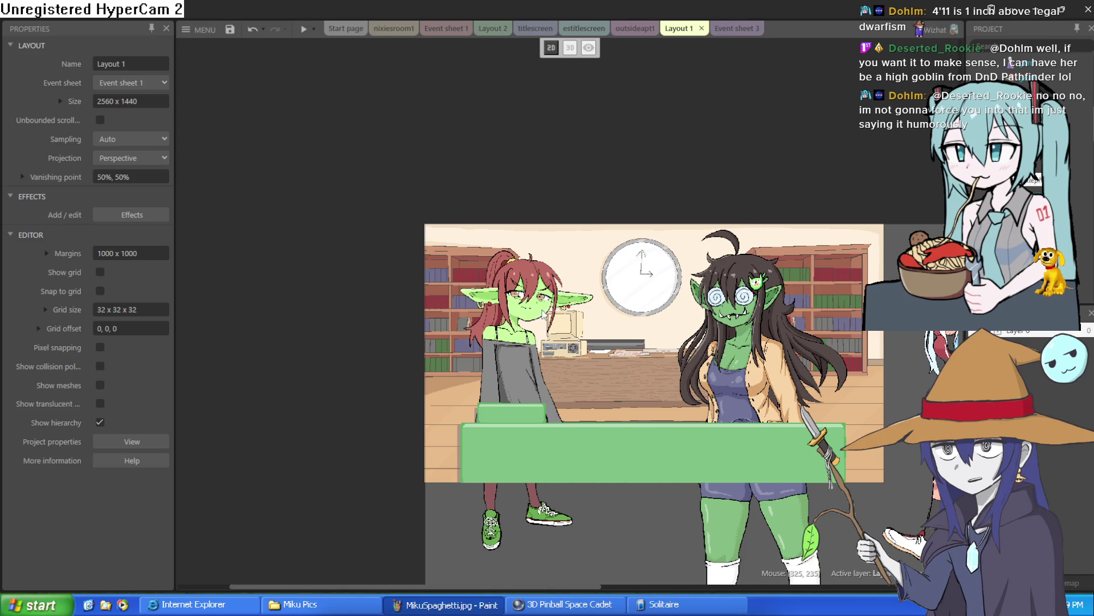
Step: Look closer at the goblin, then move the nixie sprite left of the scene
{"action": "scroll", "coordinate": [543, 313], "scroll_direction": "up", "scroll_amount": 3}
{"action": "scroll", "coordinate": [544, 313], "scroll_direction": "up", "scroll_amount": 1}
{"action": "left_click_drag", "start_coordinate": [543, 313], "coordinate": [541, 249]}
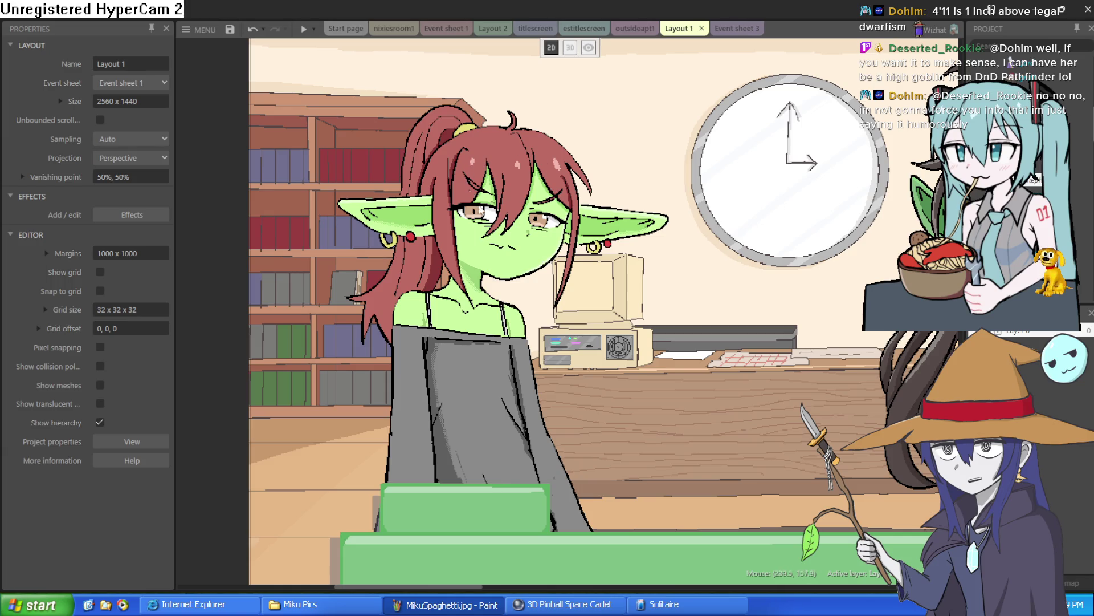
{"action": "scroll", "coordinate": [537, 282], "scroll_direction": "down", "scroll_amount": 3}
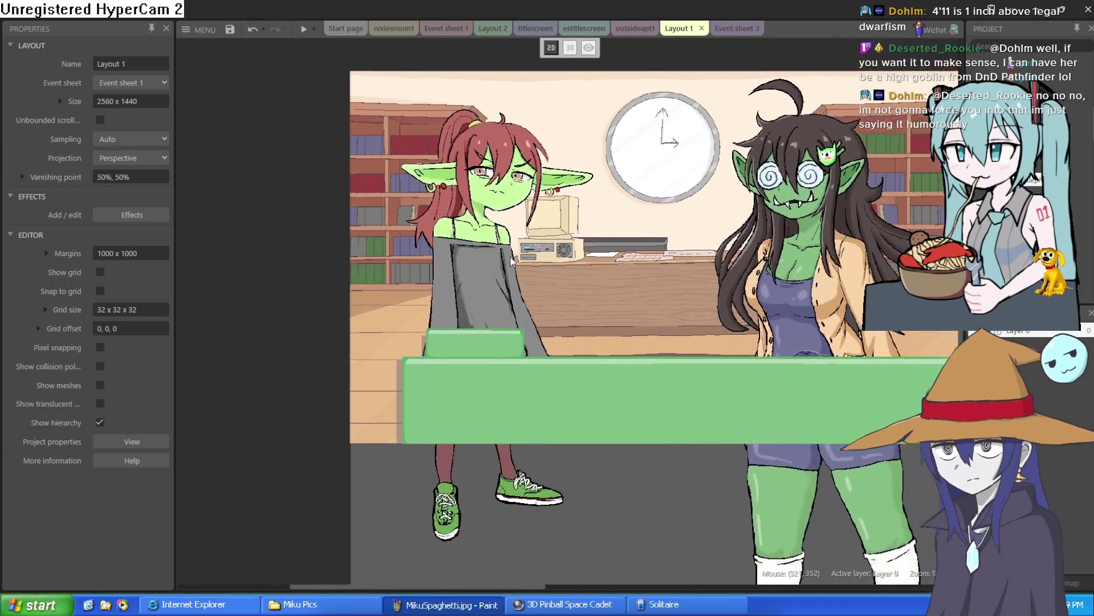
{"action": "left_click", "coordinate": [489, 235]}
{"action": "left_click_drag", "start_coordinate": [488, 235], "coordinate": [300, 251]}
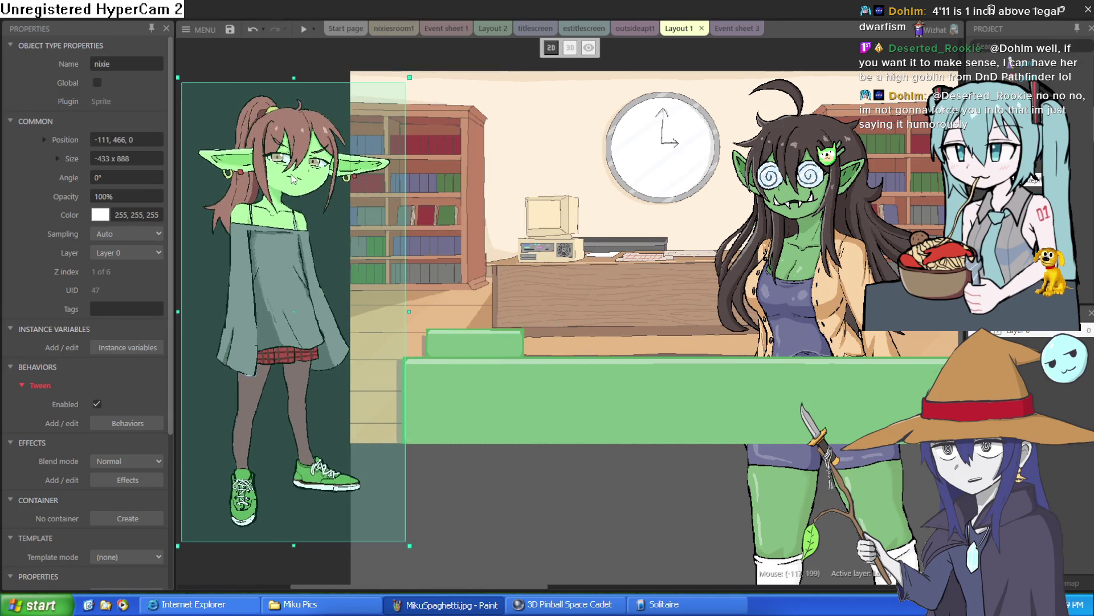
Step: Resize nixie, reverting the final stretch, and move arethra left beside her
{"action": "scroll", "coordinate": [381, 249], "scroll_direction": "down", "scroll_amount": 2}
{"action": "scroll", "coordinate": [381, 249], "scroll_direction": "down", "scroll_amount": 1}
{"action": "left_click_drag", "start_coordinate": [426, 92], "coordinate": [415, 209]}
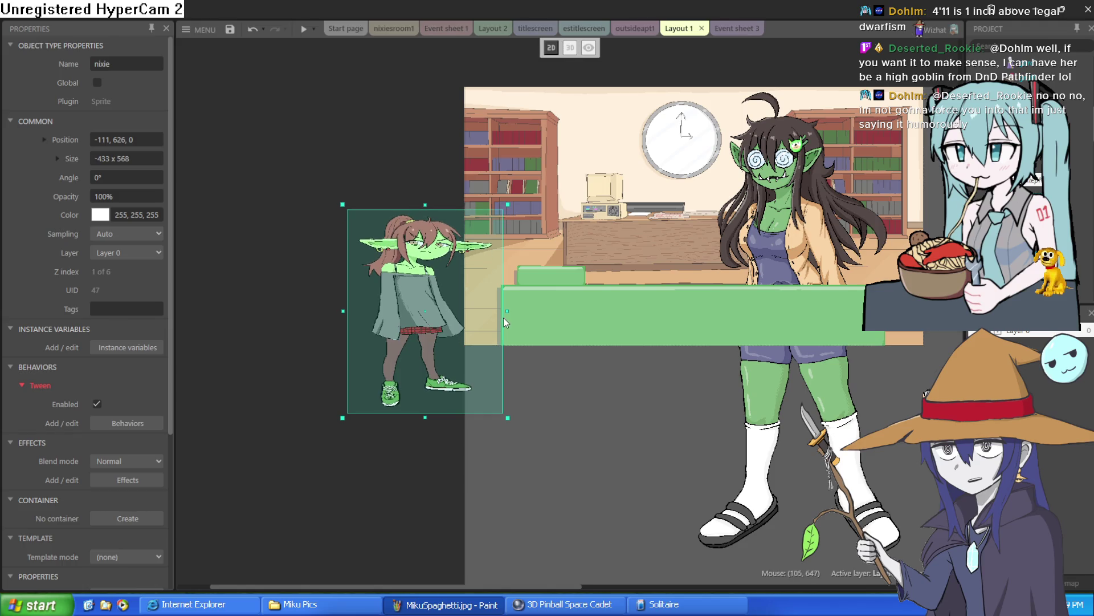
{"action": "left_click_drag", "start_coordinate": [513, 308], "coordinate": [604, 312]}
{"action": "left_click_drag", "start_coordinate": [473, 304], "coordinate": [408, 246]}
{"action": "mouse_move", "coordinate": [409, 146]}
{"action": "left_mouse_down"}
{"action": "mouse_move", "coordinate": [412, 109]}
{"action": "mouse_move", "coordinate": [409, 127]}
{"action": "left_mouse_up"}
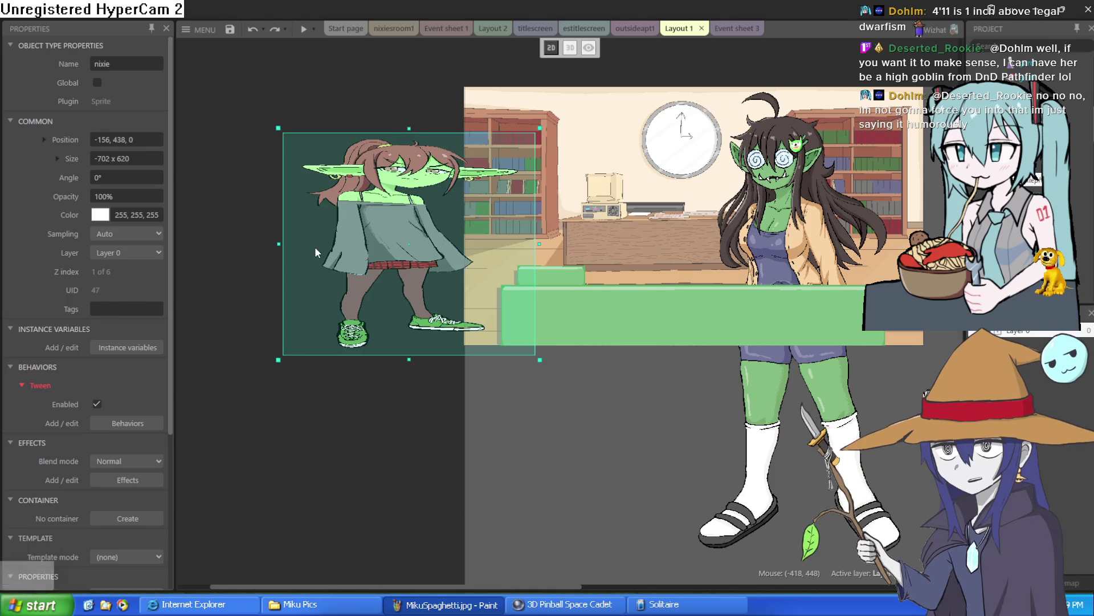
{"action": "key", "text": "ctrl+z"}
{"action": "key", "text": "ctrl+z"}
{"action": "key", "text": "ctrl+z"}
{"action": "key", "text": "ctrl+z"}
{"action": "key", "text": "ctrl+z"}
{"action": "mouse_move", "coordinate": [378, 230]}
{"action": "left_mouse_down"}
{"action": "mouse_move", "coordinate": [566, 245]}
{"action": "mouse_move", "coordinate": [323, 270]}
{"action": "left_mouse_up"}
{"action": "mouse_move", "coordinate": [776, 377]}
{"action": "left_mouse_down"}
{"action": "mouse_move", "coordinate": [559, 298]}
{"action": "mouse_move", "coordinate": [477, 276]}
{"action": "mouse_move", "coordinate": [462, 284]}
{"action": "mouse_move", "coordinate": [465, 255]}
{"action": "left_mouse_up"}
{"action": "scroll", "coordinate": [325, 137], "scroll_direction": "up", "scroll_amount": 3}
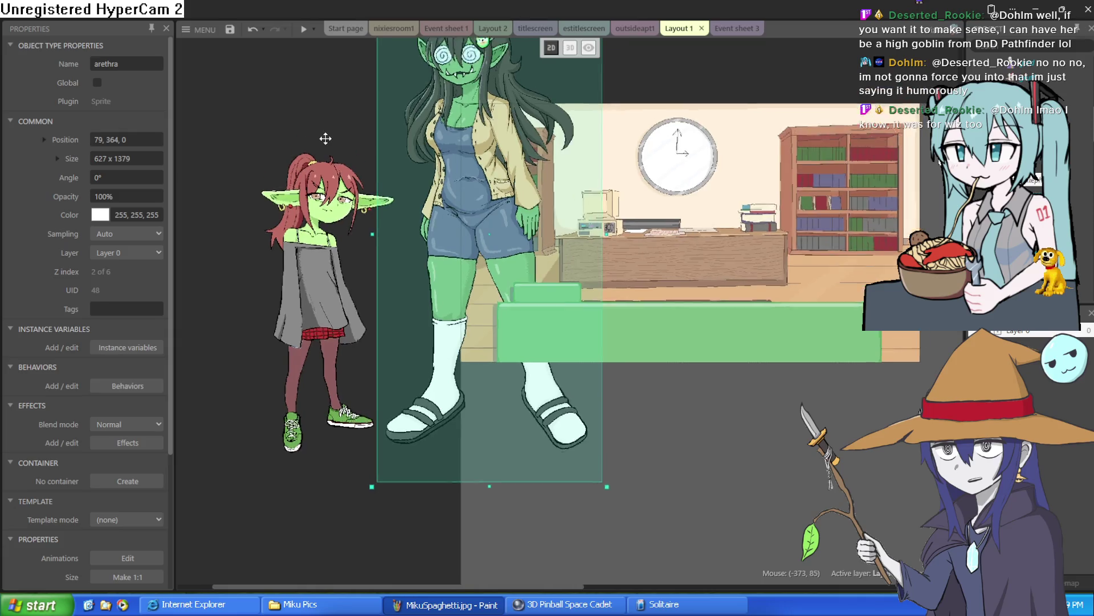
Step: Fine-tune the nixie sprite's position slightly down and to the right
{"action": "left_click", "coordinate": [314, 247]}
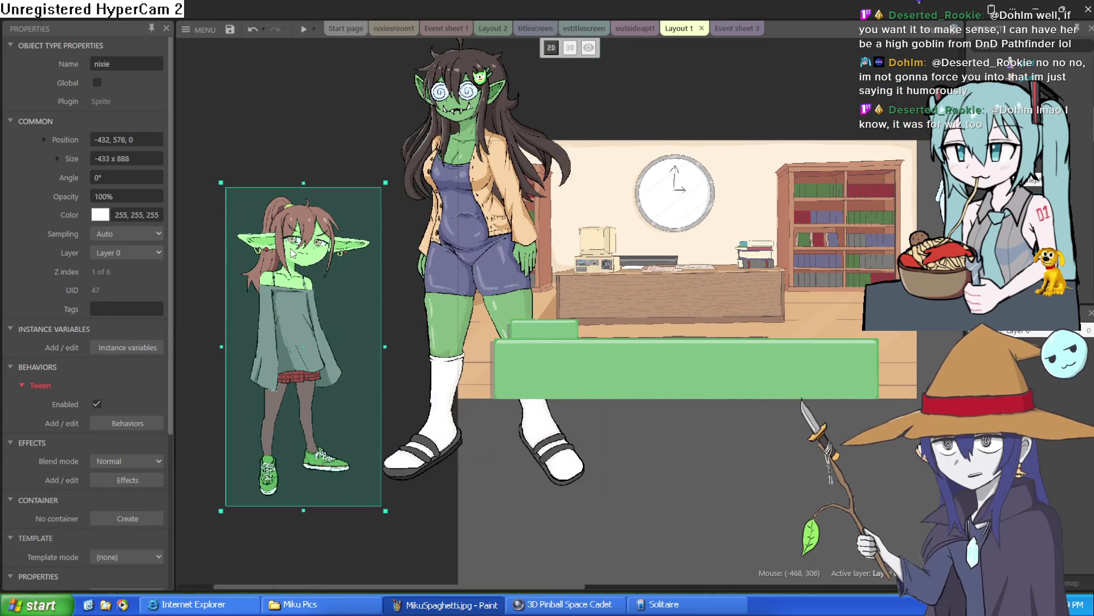
{"action": "left_click_drag", "start_coordinate": [293, 244], "coordinate": [294, 247]}
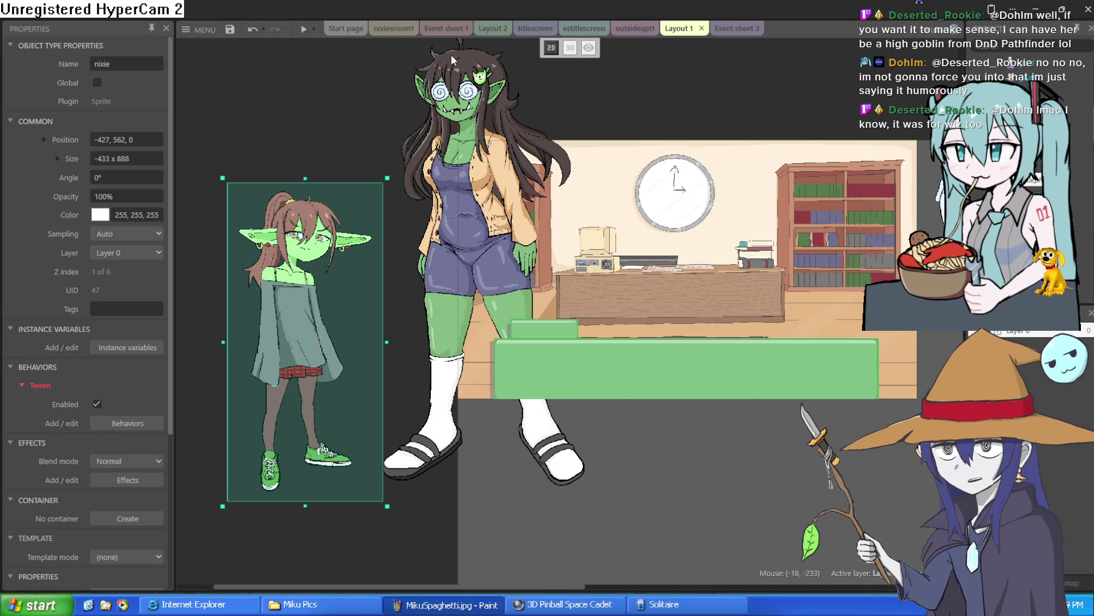
{"action": "left_click_drag", "start_coordinate": [320, 283], "coordinate": [341, 282]}
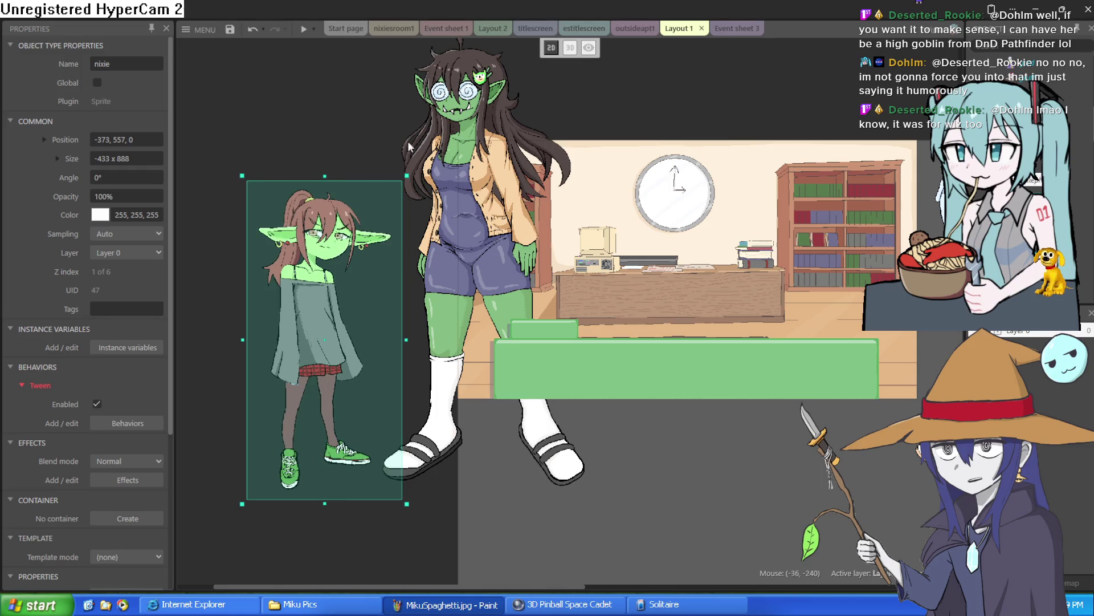
{"action": "scroll", "coordinate": [561, 92], "scroll_direction": "up", "scroll_amount": 2}
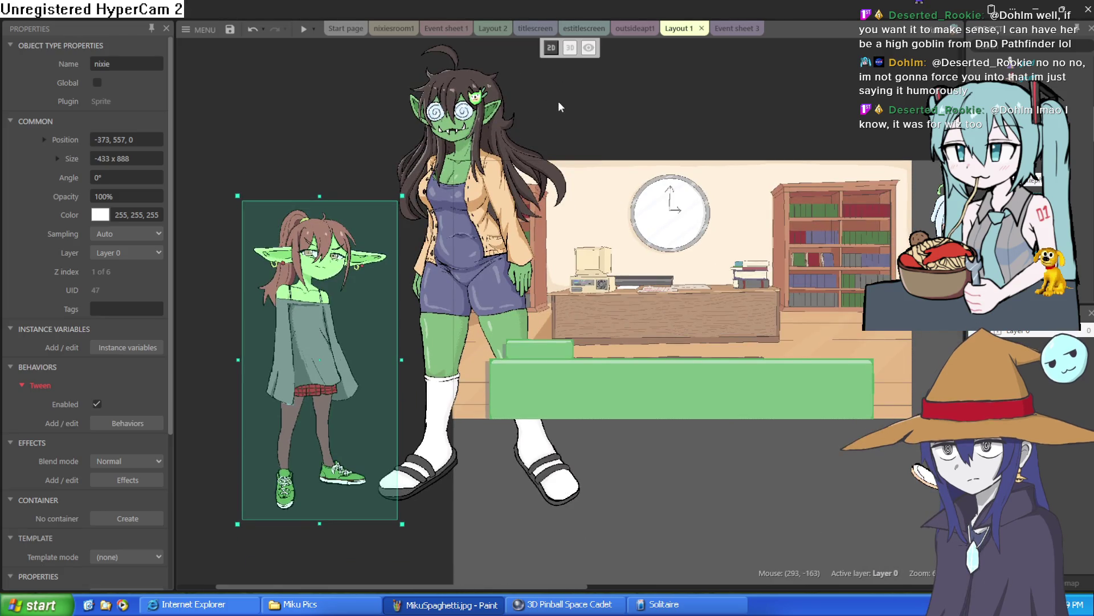
{"action": "mouse_move", "coordinate": [334, 402]}
{"action": "left_mouse_down"}
{"action": "mouse_move", "coordinate": [399, 378]}
{"action": "mouse_move", "coordinate": [333, 388]}
{"action": "left_mouse_up"}
{"action": "scroll", "coordinate": [676, 423], "scroll_direction": "down", "scroll_amount": 2}
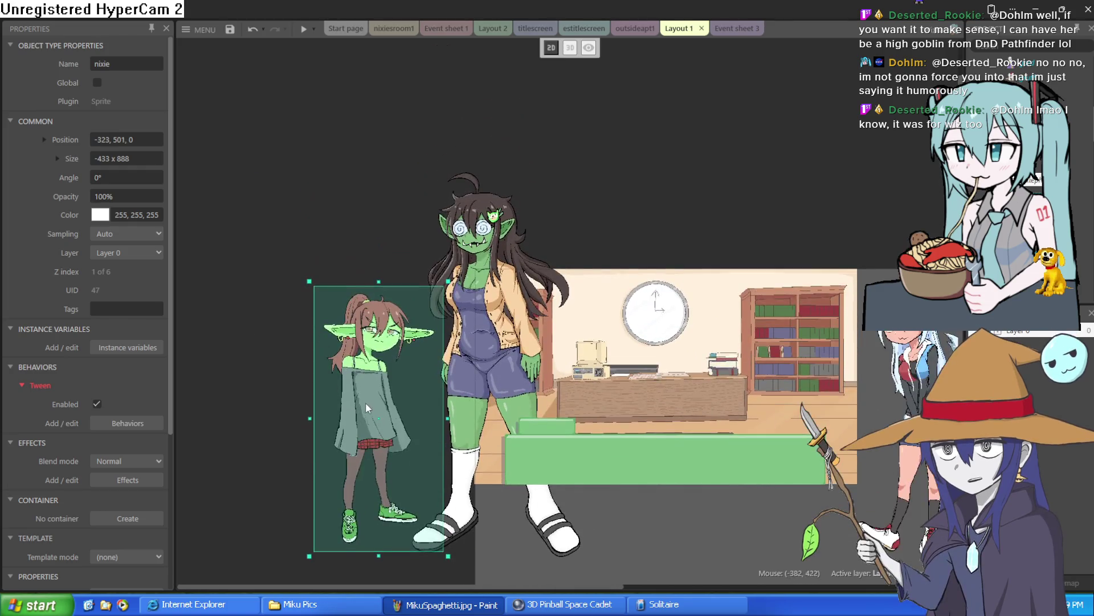
{"action": "scroll", "coordinate": [369, 408], "scroll_direction": "down", "scroll_amount": 3}
{"action": "left_click_drag", "start_coordinate": [384, 280], "coordinate": [391, 287]}
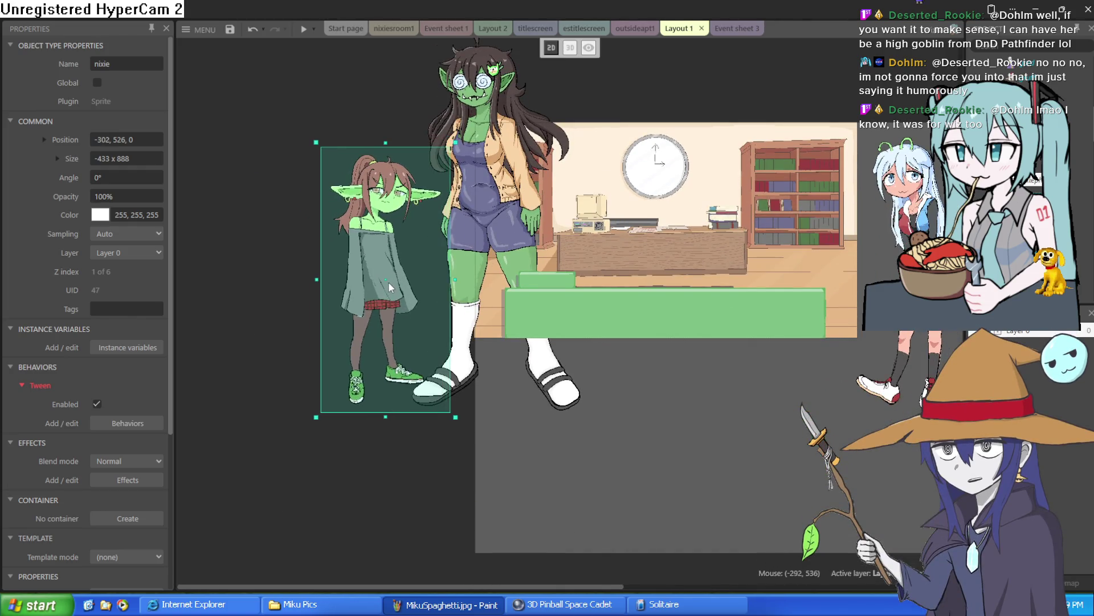
Step: Place a hyra sprite beside nixie, then shift hyra and nixie further right
{"action": "mouse_move", "coordinate": [889, 277]}
{"action": "left_mouse_down"}
{"action": "mouse_move", "coordinate": [442, 336]}
{"action": "mouse_move", "coordinate": [310, 224]}
{"action": "left_mouse_up"}
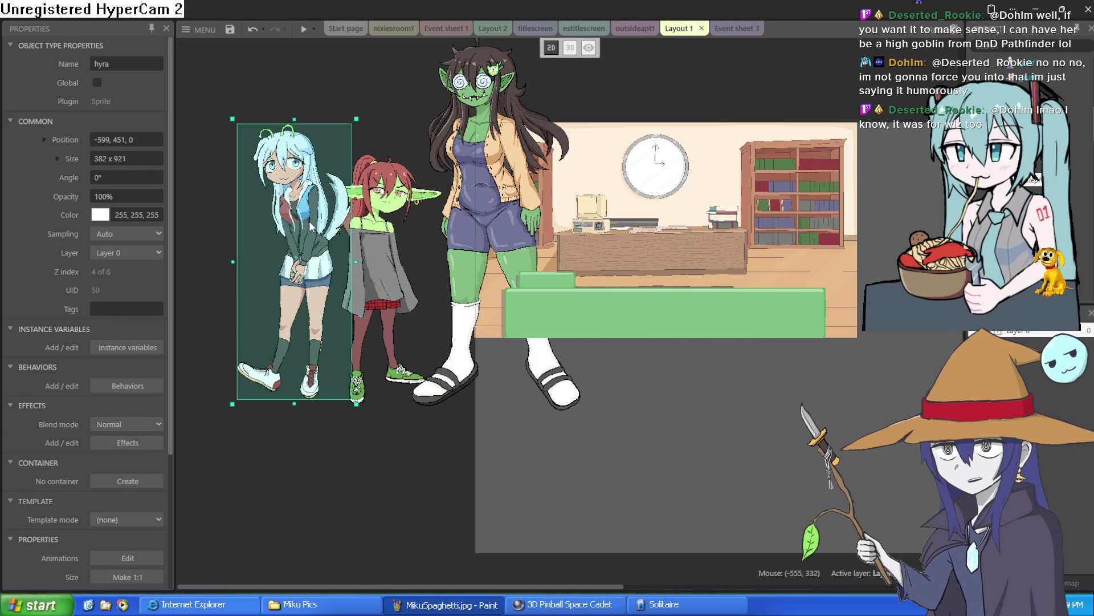
{"action": "scroll", "coordinate": [372, 235], "scroll_direction": "up", "scroll_amount": 3}
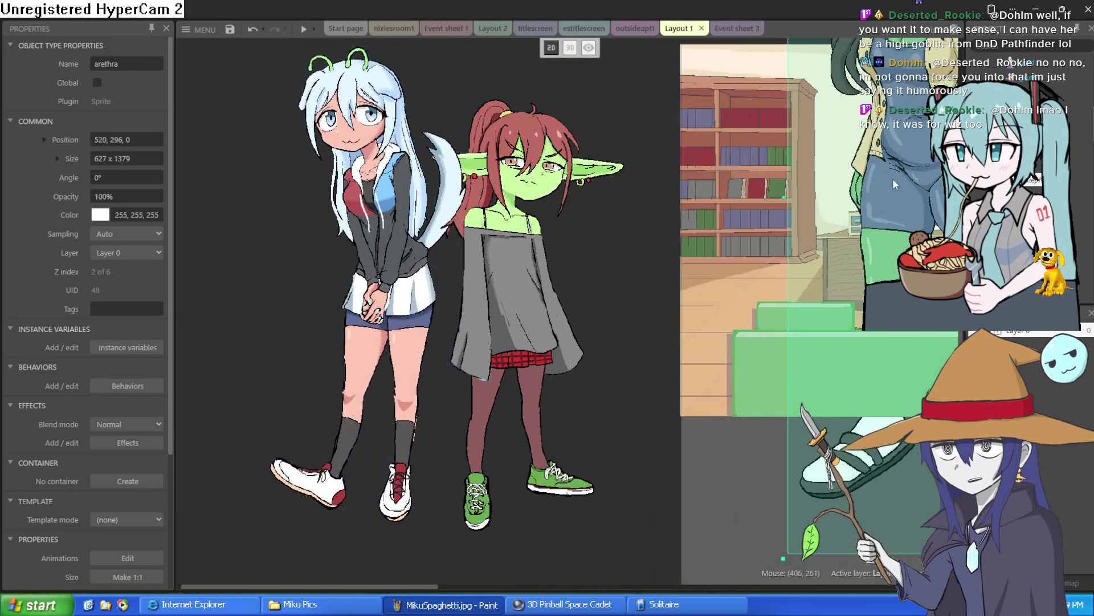
{"action": "left_click", "coordinate": [367, 318]}
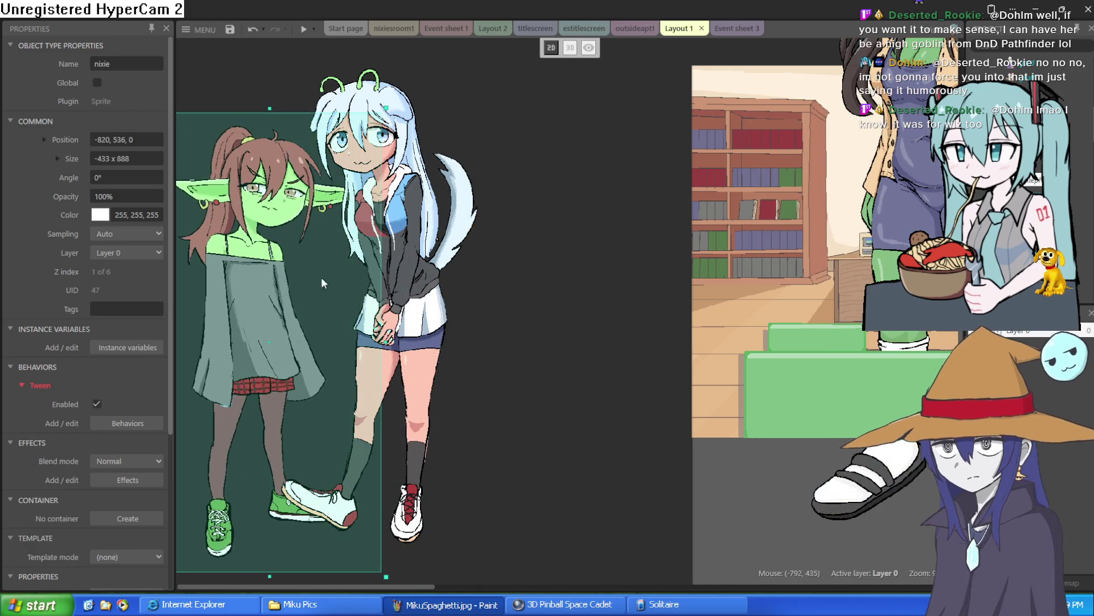
{"action": "mouse_move", "coordinate": [414, 284]}
{"action": "left_mouse_down"}
{"action": "mouse_move", "coordinate": [525, 265]}
{"action": "mouse_move", "coordinate": [619, 292]}
{"action": "mouse_move", "coordinate": [651, 284]}
{"action": "left_mouse_up"}
{"action": "mouse_move", "coordinate": [267, 389]}
{"action": "left_mouse_down"}
{"action": "mouse_move", "coordinate": [432, 348]}
{"action": "mouse_move", "coordinate": [446, 381]}
{"action": "left_mouse_up"}
{"action": "scroll", "coordinate": [445, 381], "scroll_direction": "down", "scroll_amount": 3}
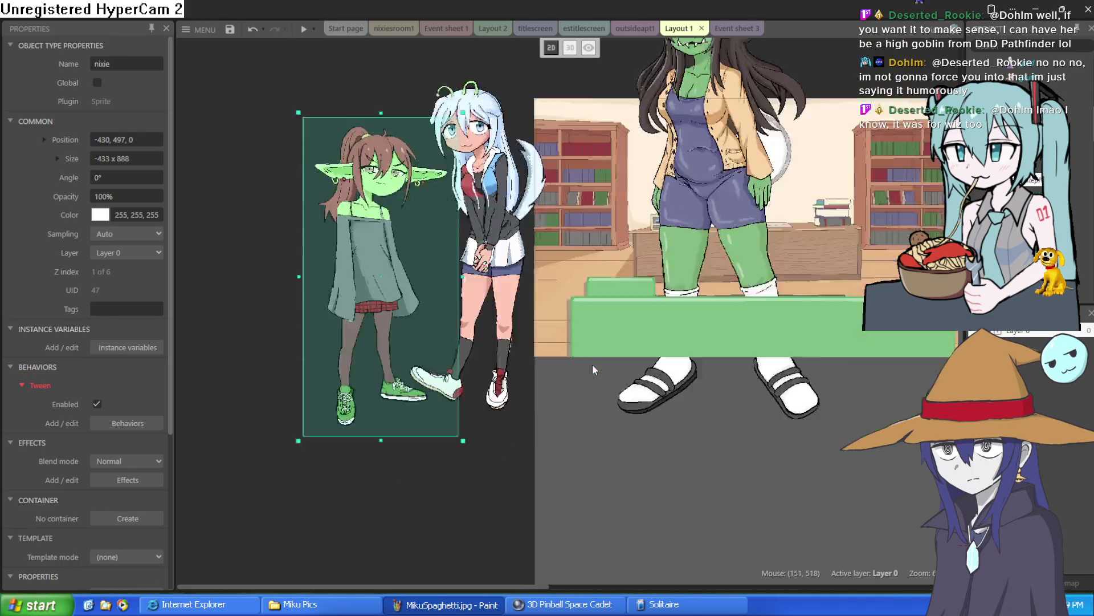
{"action": "scroll", "coordinate": [570, 376], "scroll_direction": "down", "scroll_amount": 3}
{"action": "scroll", "coordinate": [759, 371], "scroll_direction": "up", "scroll_amount": 3}
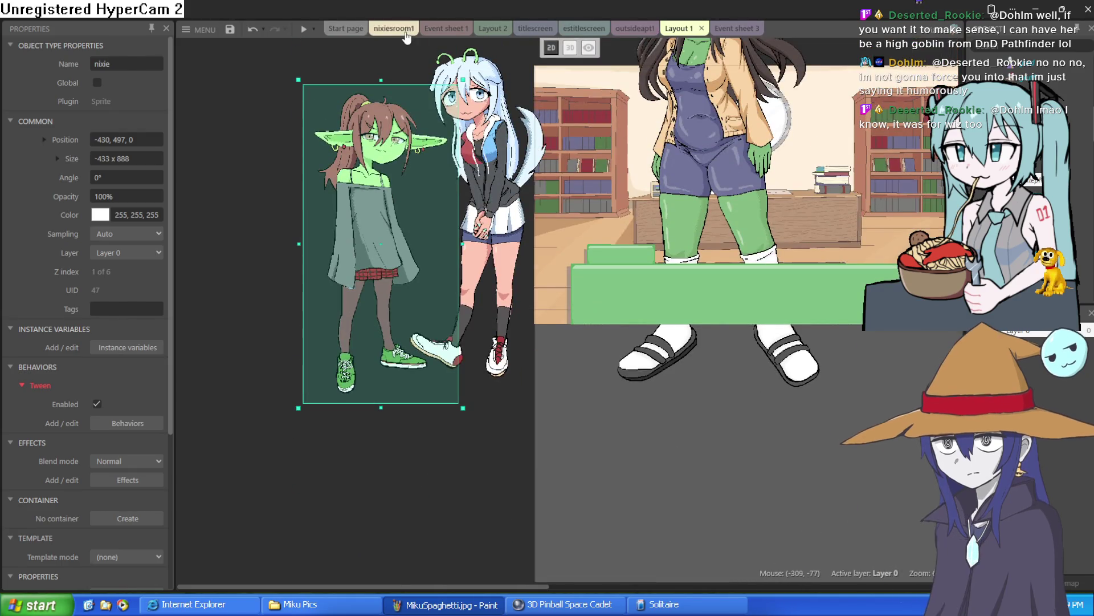
Step: In the nixiesroom1 layout, move moira aside and position nixie next to her
{"action": "left_click", "coordinate": [394, 28]}
{"action": "mouse_move", "coordinate": [832, 311]}
{"action": "left_mouse_down"}
{"action": "mouse_move", "coordinate": [549, 208]}
{"action": "mouse_move", "coordinate": [605, 130]}
{"action": "mouse_move", "coordinate": [211, 239]}
{"action": "mouse_move", "coordinate": [261, 255]}
{"action": "mouse_move", "coordinate": [254, 303]}
{"action": "left_mouse_up"}
{"action": "scroll", "coordinate": [605, 129], "scroll_direction": "down", "scroll_amount": 2}
{"action": "scroll", "coordinate": [254, 303], "scroll_direction": "left", "scroll_amount": 5}
{"action": "left_click_drag", "start_coordinate": [655, 236], "coordinate": [368, 210]}
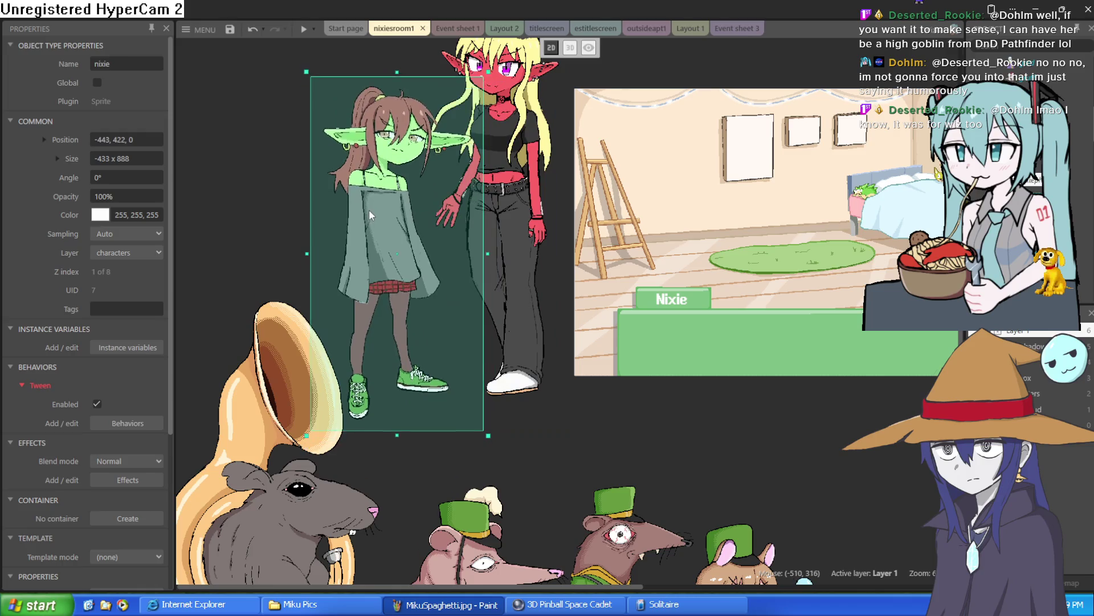
{"action": "scroll", "coordinate": [368, 209], "scroll_direction": "up", "scroll_amount": 3}
{"action": "scroll", "coordinate": [508, 217], "scroll_direction": "right", "scroll_amount": 2}
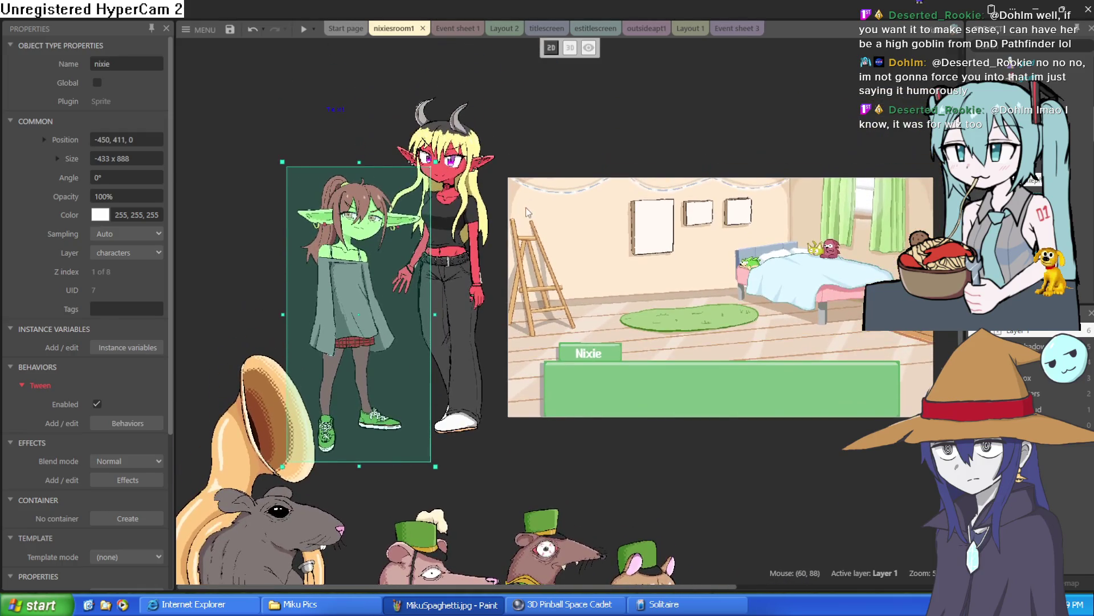
{"action": "scroll", "coordinate": [508, 217], "scroll_direction": "left", "scroll_amount": 2}
{"action": "left_click_drag", "start_coordinate": [390, 341], "coordinate": [396, 333]}
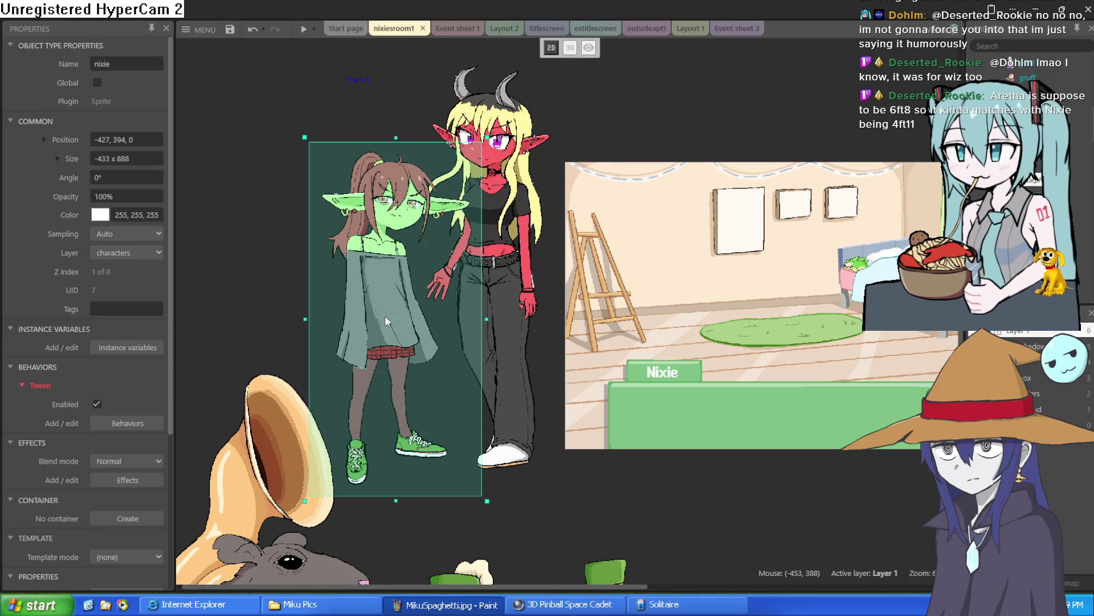
Step: Nudge the moira sprite slightly so she stays outside the room on the left
{"action": "left_click", "coordinate": [528, 403]}
{"action": "left_click_drag", "start_coordinate": [528, 403], "coordinate": [538, 398]}
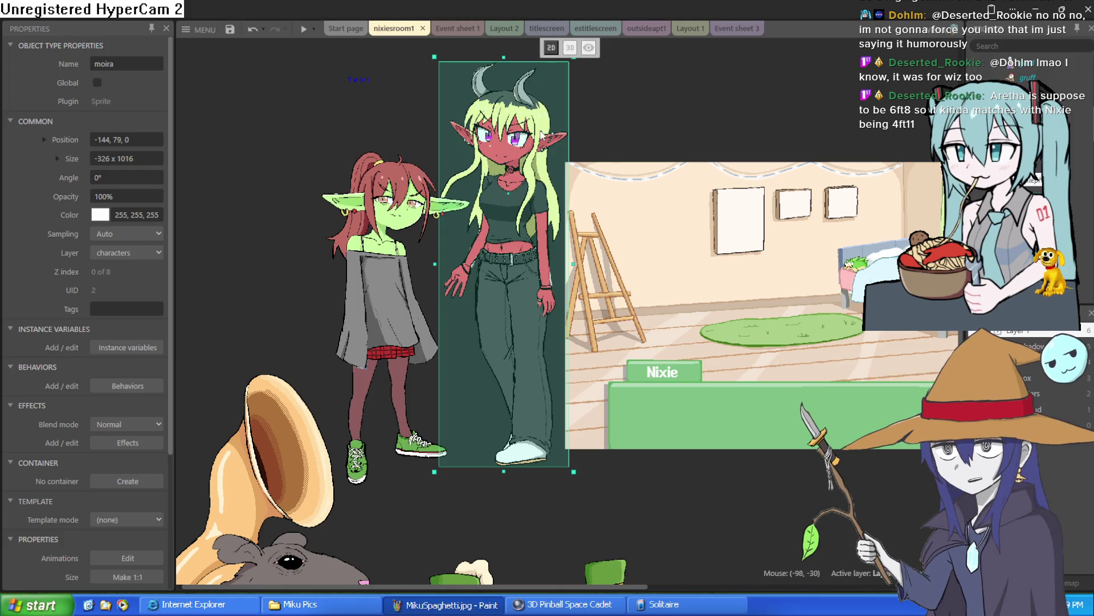
{"action": "left_click", "coordinate": [661, 102]}
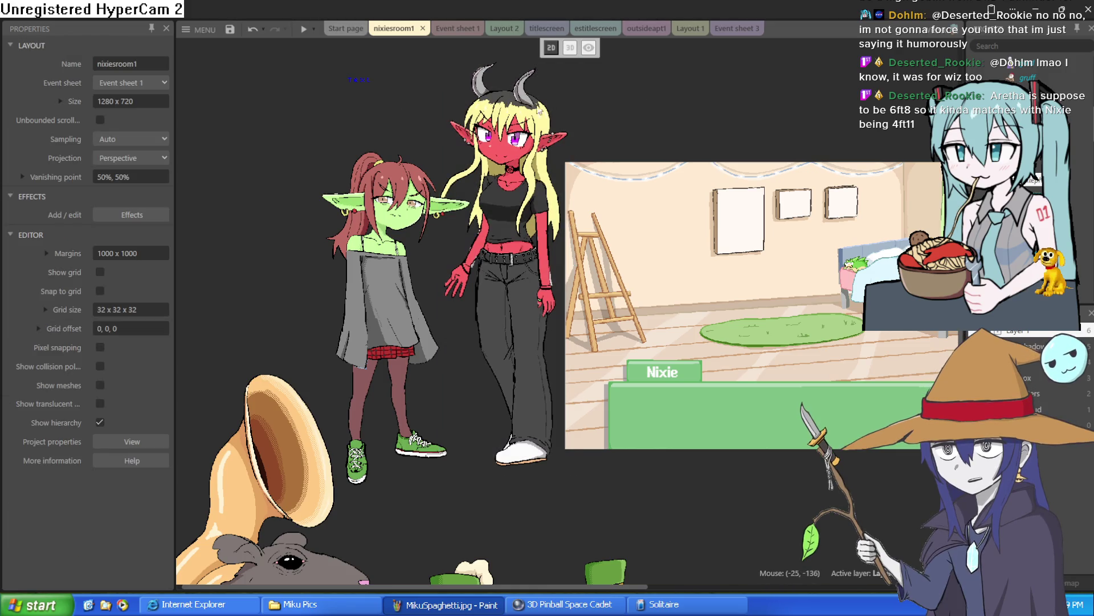
{"action": "left_click", "coordinate": [506, 292]}
{"action": "mouse_move", "coordinate": [505, 291]}
{"action": "left_mouse_down"}
{"action": "mouse_move", "coordinate": [495, 285]}
{"action": "mouse_move", "coordinate": [505, 288]}
{"action": "left_mouse_up"}
{"action": "scroll", "coordinate": [367, 233], "scroll_direction": "up", "scroll_amount": 2}
{"action": "scroll", "coordinate": [296, 207], "scroll_direction": "up", "scroll_amount": 1}
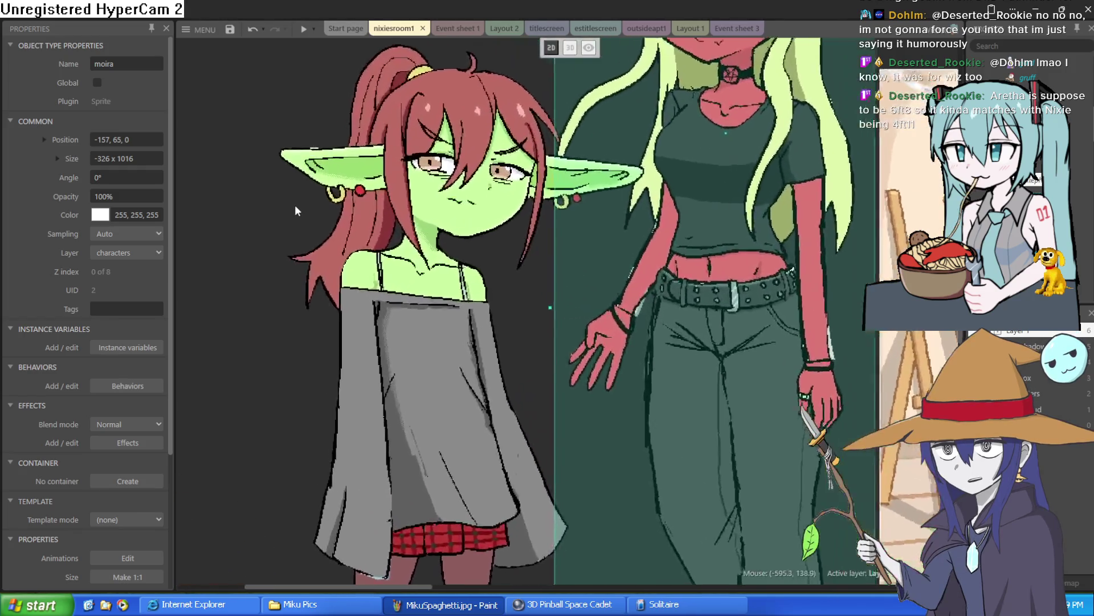
{"action": "scroll", "coordinate": [280, 222], "scroll_direction": "down", "scroll_amount": 2}
{"action": "scroll", "coordinate": [285, 251], "scroll_direction": "up", "scroll_amount": 2}
{"action": "scroll", "coordinate": [290, 276], "scroll_direction": "down", "scroll_amount": 5}
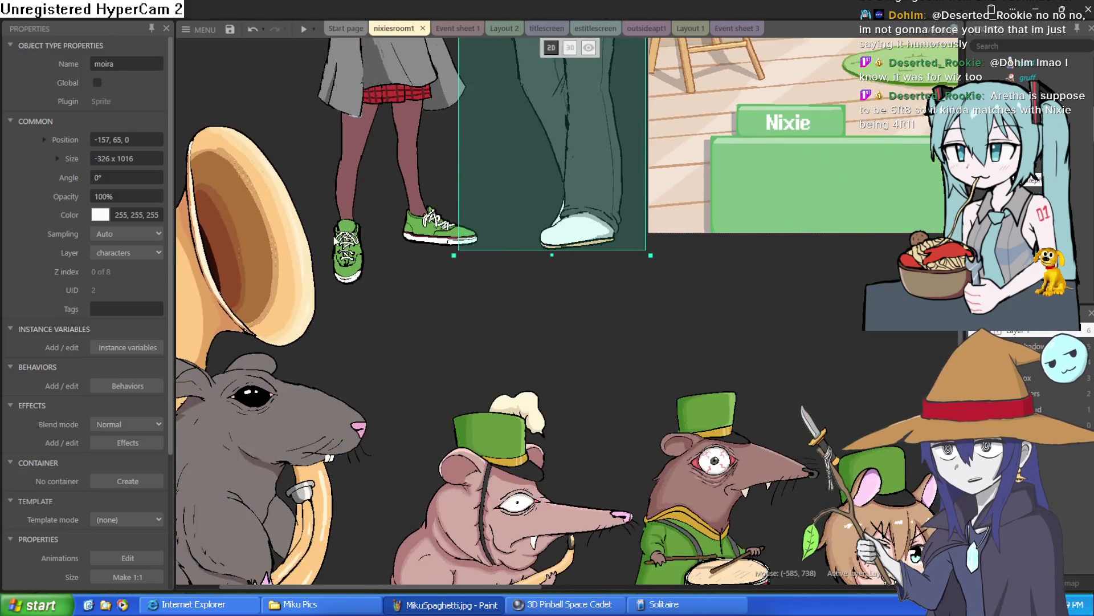
{"action": "scroll", "coordinate": [576, 293], "scroll_direction": "down", "scroll_amount": 3}
Step: Move the tall green arethra and then nixie right onto the bedroom background
{"action": "left_click", "coordinate": [404, 171]}
{"action": "scroll", "coordinate": [452, 191], "scroll_direction": "up", "scroll_amount": 2}
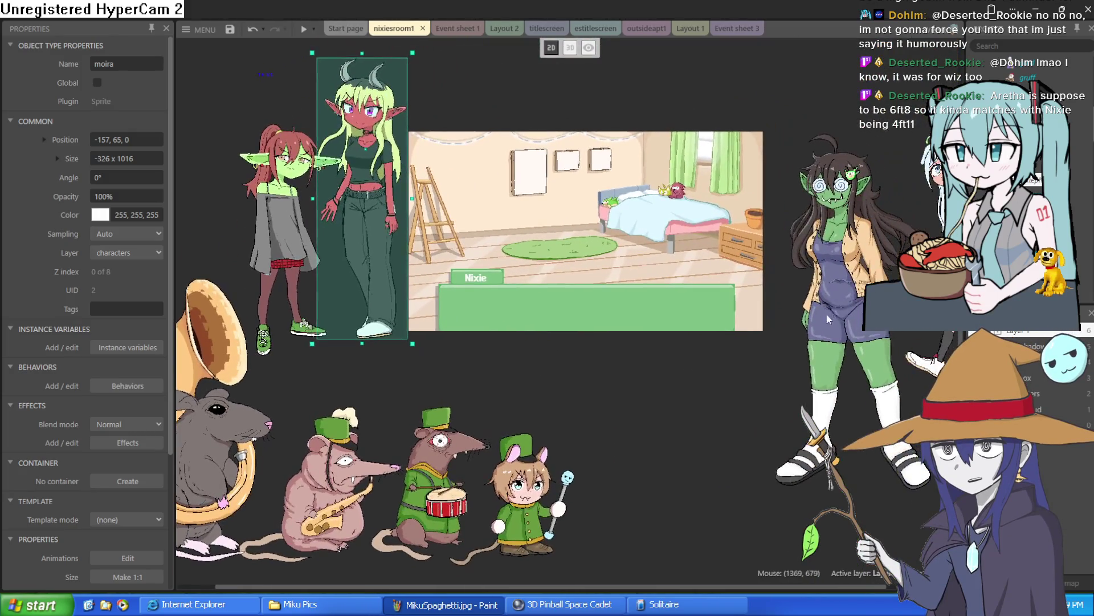
{"action": "mouse_move", "coordinate": [452, 191]}
{"action": "left_mouse_down"}
{"action": "mouse_move", "coordinate": [410, 197]}
{"action": "mouse_move", "coordinate": [724, 197]}
{"action": "mouse_move", "coordinate": [655, 251]}
{"action": "mouse_move", "coordinate": [685, 264]}
{"action": "left_mouse_up"}
{"action": "mouse_move", "coordinate": [302, 238]}
{"action": "left_mouse_down"}
{"action": "mouse_move", "coordinate": [488, 244]}
{"action": "mouse_move", "coordinate": [490, 258]}
{"action": "left_mouse_up"}
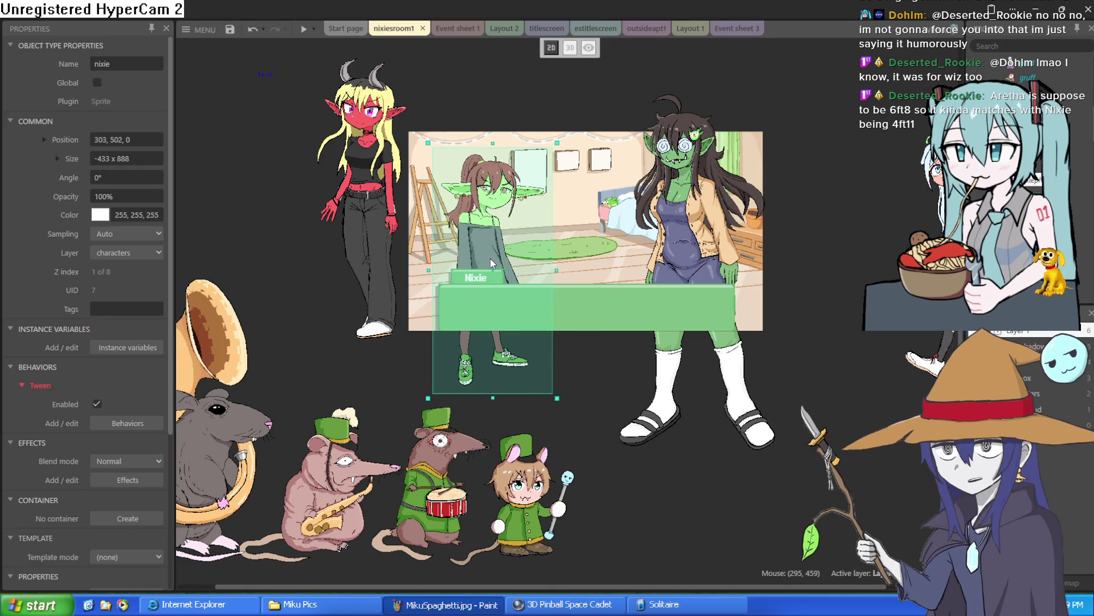
Step: Move moira onto the room, the red-haired goblin out, and arethra left into the scene
{"action": "left_click", "coordinate": [375, 220]}
{"action": "mouse_move", "coordinate": [375, 220]}
{"action": "left_mouse_down"}
{"action": "mouse_move", "coordinate": [585, 295]}
{"action": "mouse_move", "coordinate": [586, 309]}
{"action": "mouse_move", "coordinate": [601, 284]}
{"action": "left_mouse_up"}
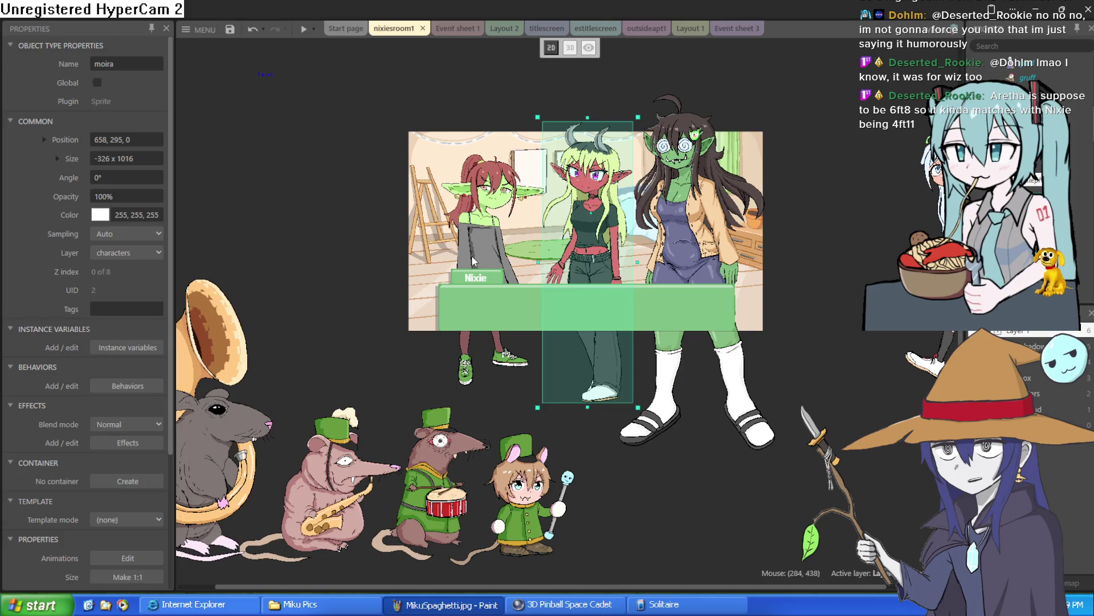
{"action": "left_click_drag", "start_coordinate": [473, 255], "coordinate": [307, 258]}
{"action": "mouse_move", "coordinate": [698, 211]}
{"action": "left_mouse_down"}
{"action": "mouse_move", "coordinate": [481, 215]}
{"action": "mouse_move", "coordinate": [423, 139]}
{"action": "mouse_move", "coordinate": [437, 142]}
{"action": "left_mouse_up"}
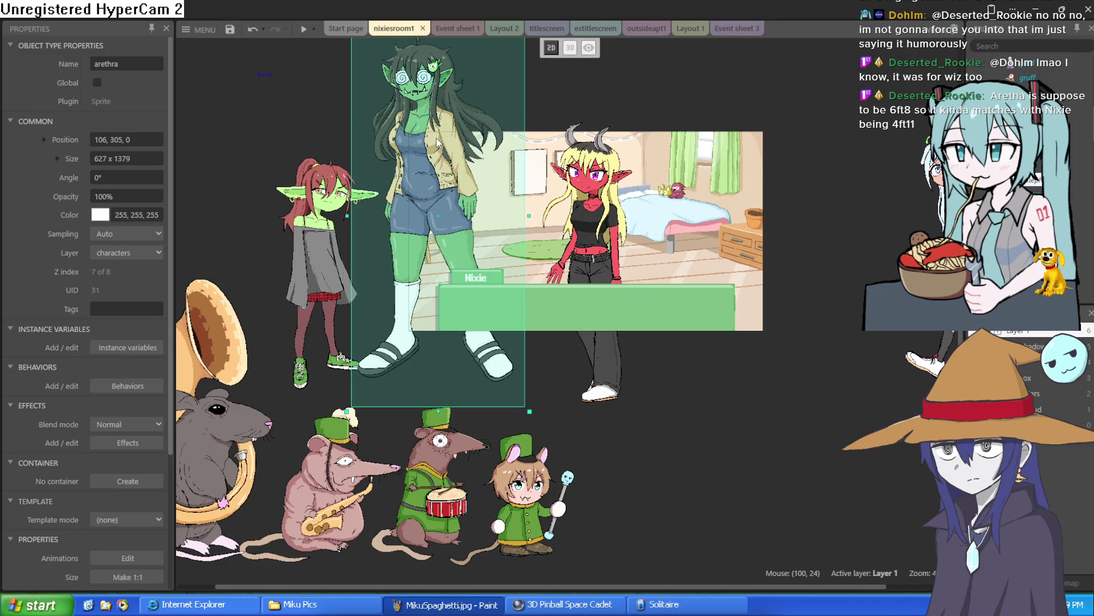
{"action": "scroll", "coordinate": [244, 158], "scroll_direction": "up", "scroll_amount": 3}
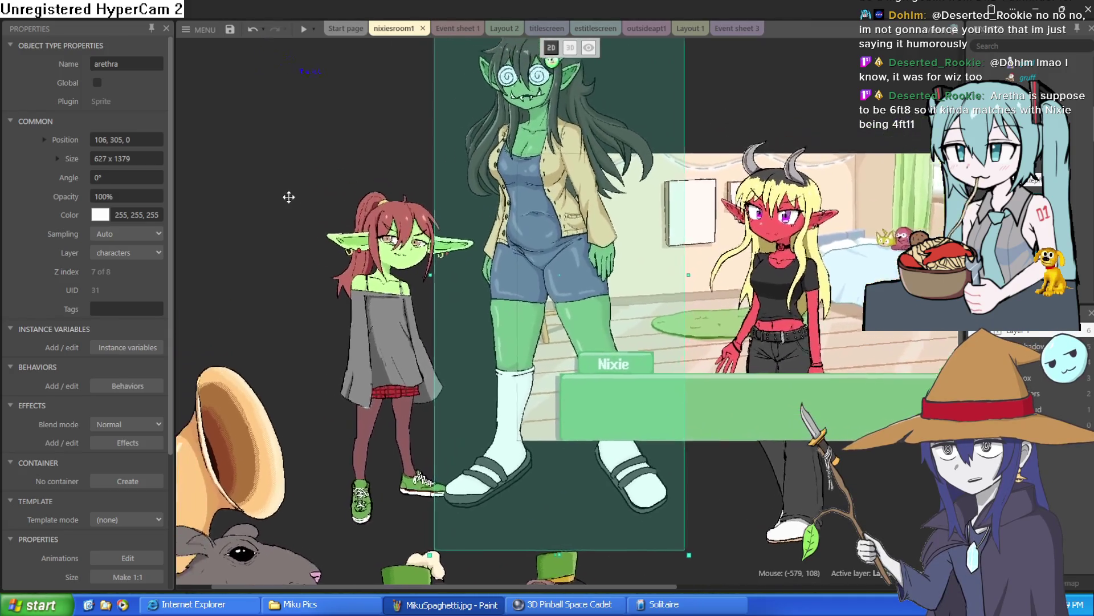
Step: Move moira back out, centre arethra, place Nixie in the room, then switch to Clip Studio Paint
{"action": "left_click", "coordinate": [407, 320]}
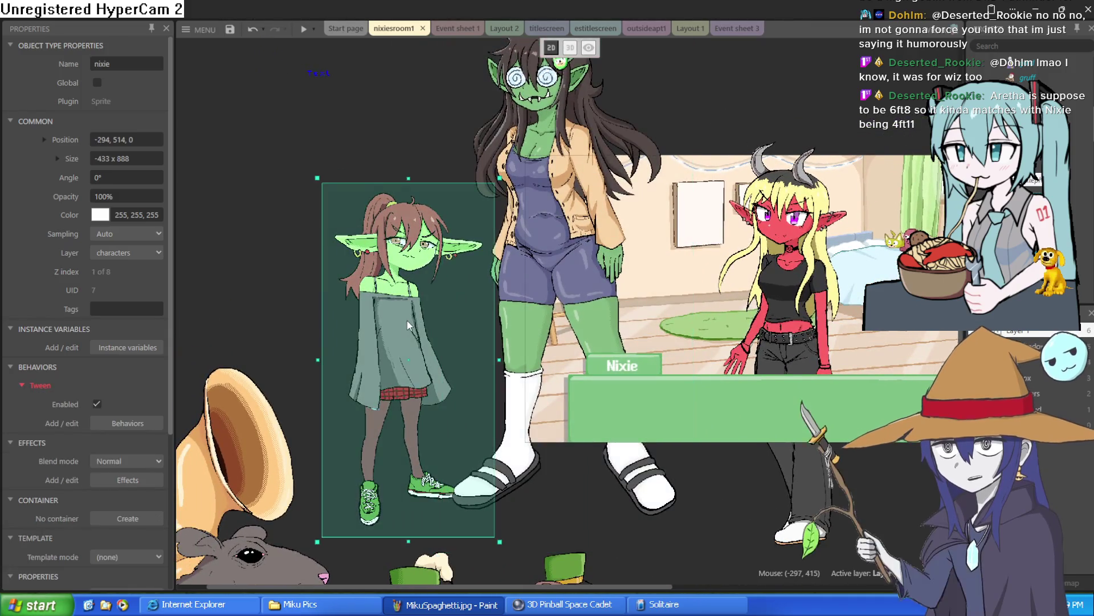
{"action": "left_click_drag", "start_coordinate": [402, 318], "coordinate": [401, 321]}
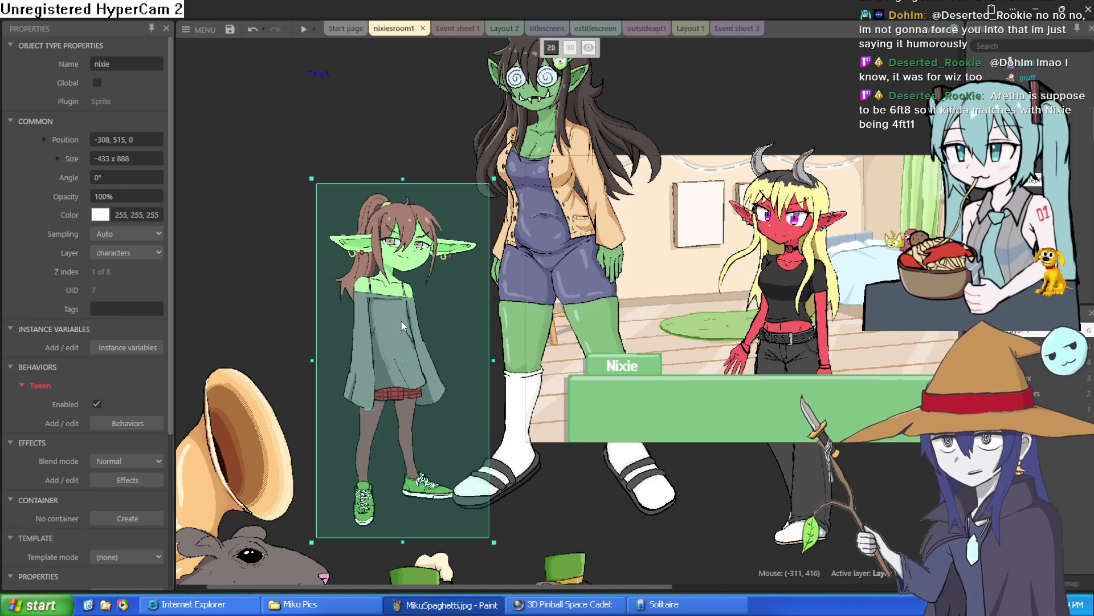
{"action": "left_click_drag", "start_coordinate": [596, 328], "coordinate": [644, 306]}
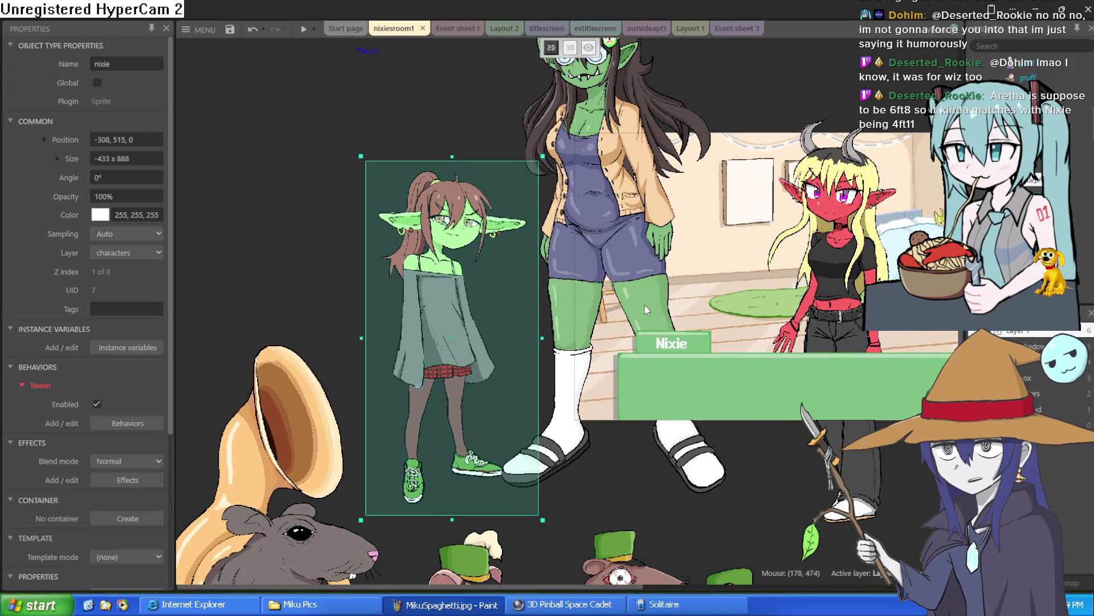
{"action": "left_click", "coordinate": [645, 305]}
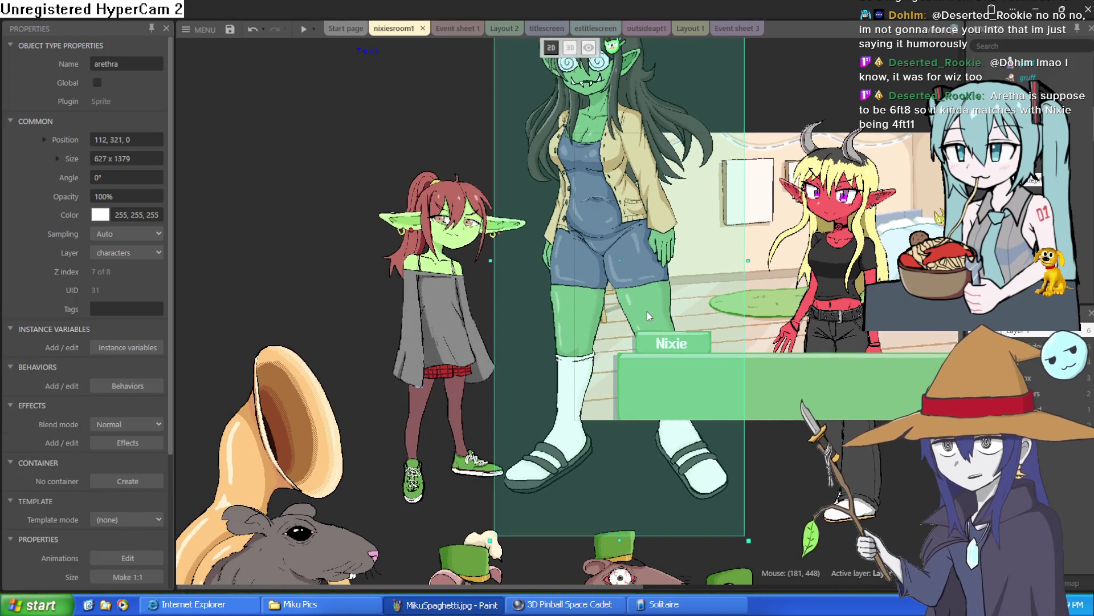
{"action": "mouse_move", "coordinate": [833, 270]}
{"action": "left_mouse_down"}
{"action": "mouse_move", "coordinate": [340, 245]}
{"action": "mouse_move", "coordinate": [330, 259]}
{"action": "mouse_move", "coordinate": [792, 188]}
{"action": "mouse_move", "coordinate": [827, 171]}
{"action": "mouse_move", "coordinate": [862, 262]}
{"action": "mouse_move", "coordinate": [584, 338]}
{"action": "mouse_move", "coordinate": [693, 304]}
{"action": "mouse_move", "coordinate": [741, 361]}
{"action": "mouse_move", "coordinate": [744, 393]}
{"action": "left_mouse_up"}
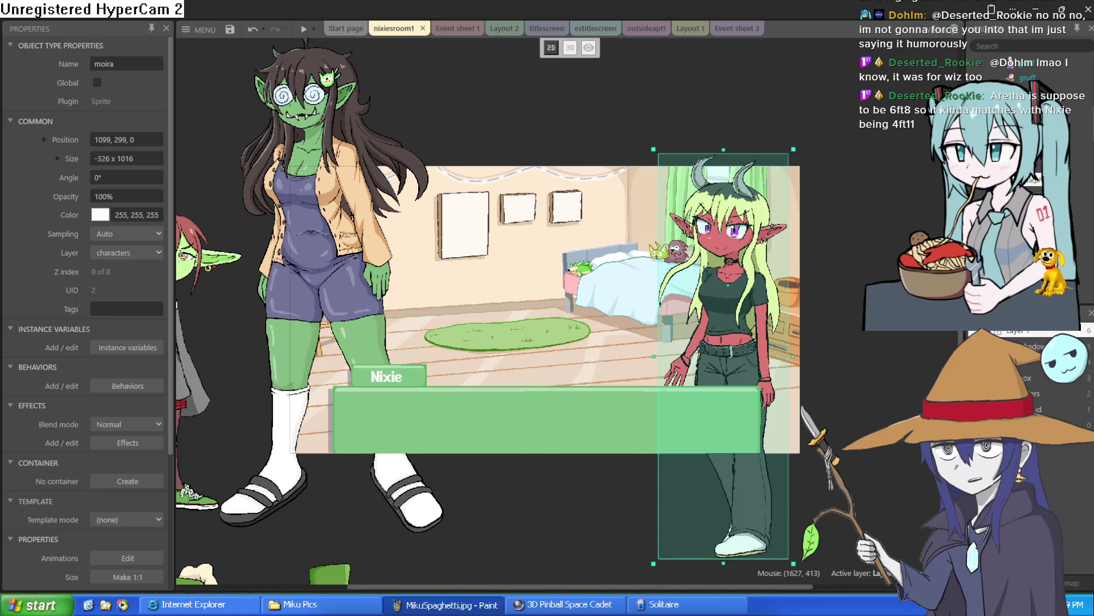
{"action": "mouse_move", "coordinate": [305, 296]}
{"action": "left_mouse_down"}
{"action": "mouse_move", "coordinate": [562, 373]}
{"action": "mouse_move", "coordinate": [578, 404]}
{"action": "left_mouse_up"}
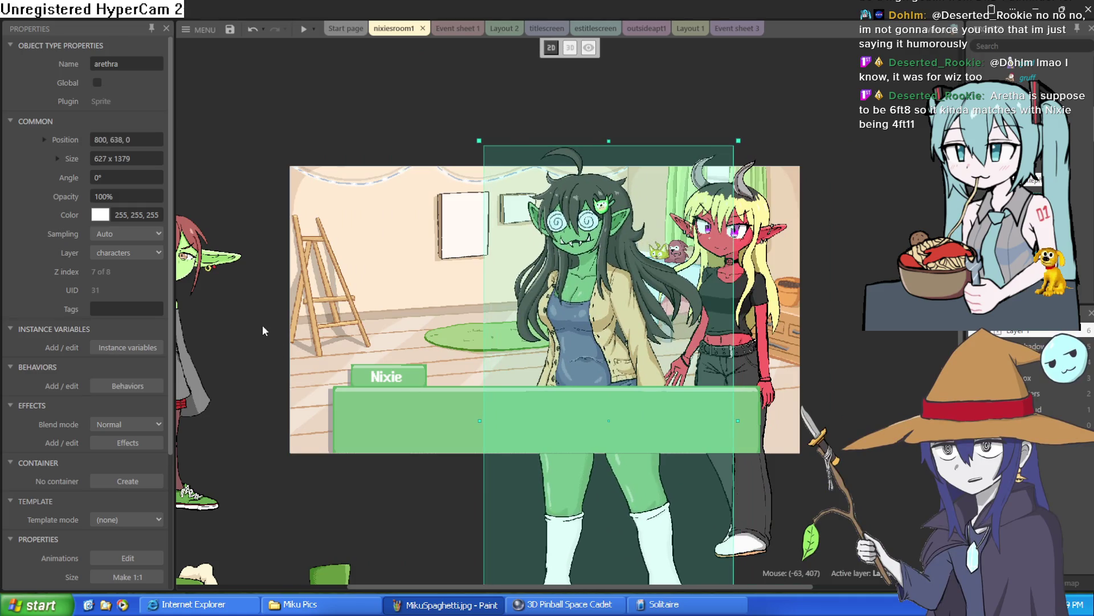
{"action": "scroll", "coordinate": [579, 404], "scroll_direction": "left", "scroll_amount": 5}
{"action": "mouse_move", "coordinate": [384, 308]}
{"action": "left_mouse_down"}
{"action": "mouse_move", "coordinate": [628, 308]}
{"action": "mouse_move", "coordinate": [636, 364]}
{"action": "left_mouse_up"}
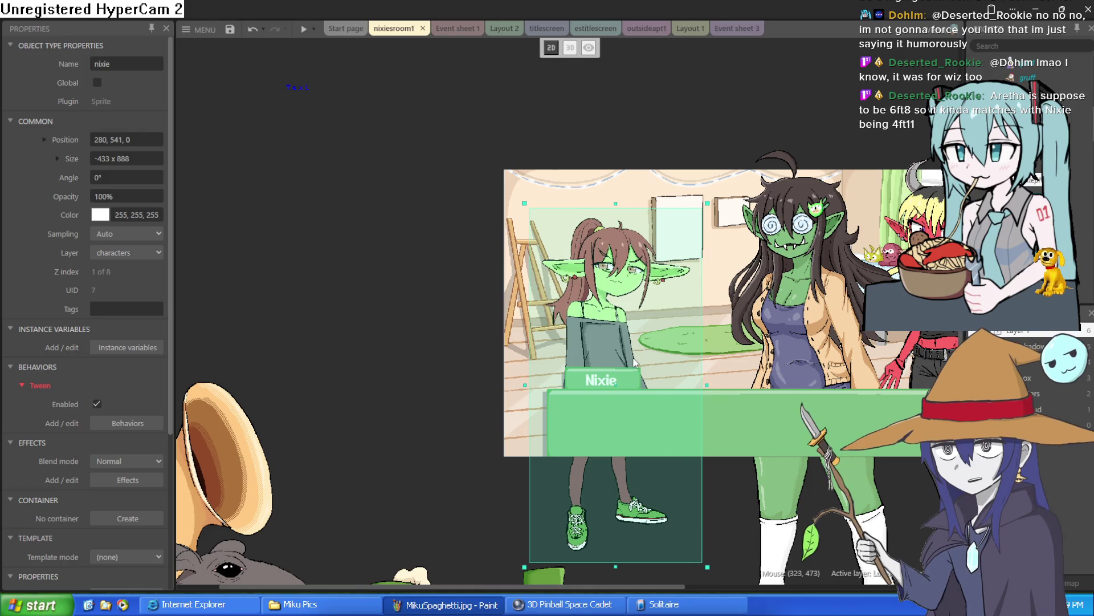
{"action": "left_click", "coordinate": [1046, 7]}
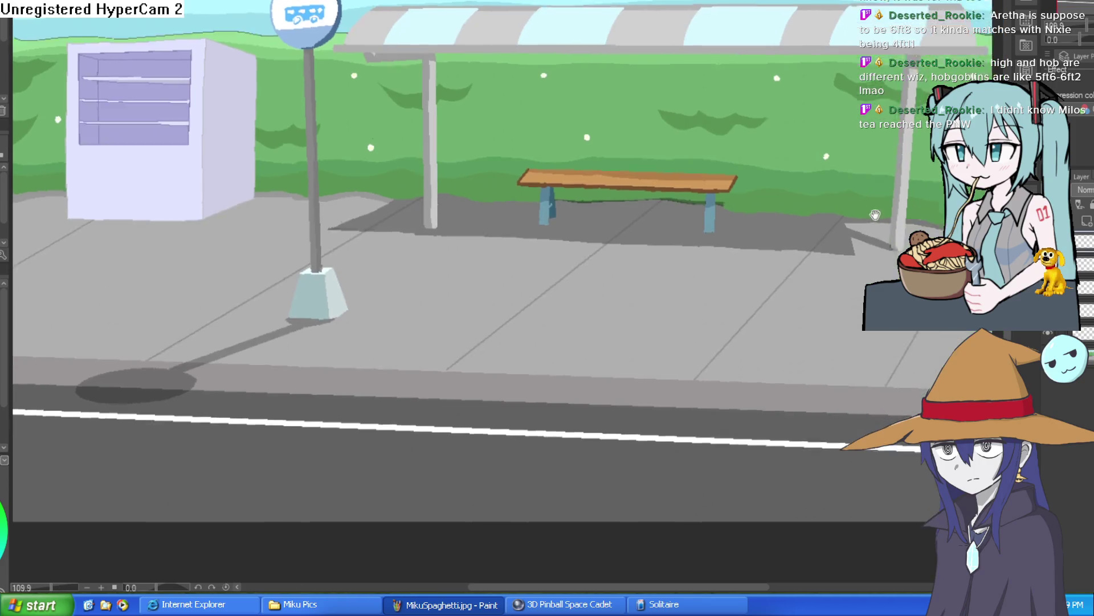
Step: Pan the bus-stop canvas and zoom to about 400% on the vending machine's shelves
{"action": "left_click_drag", "start_coordinate": [875, 214], "coordinate": [856, 200]}
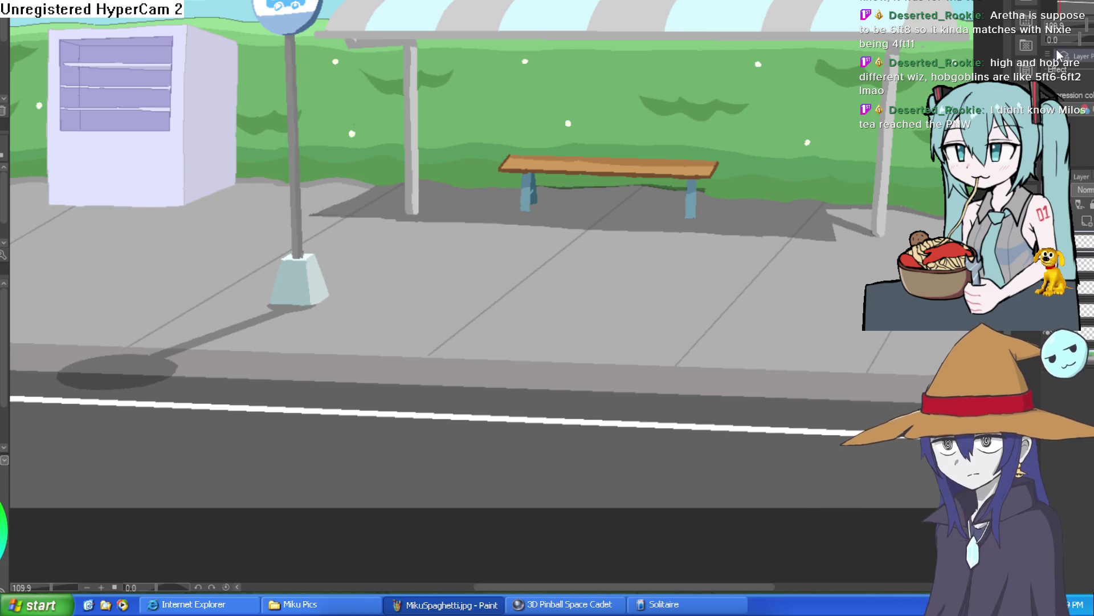
{"action": "mouse_move", "coordinate": [200, 127]}
{"action": "left_mouse_down"}
{"action": "mouse_move", "coordinate": [403, 167]}
{"action": "mouse_move", "coordinate": [488, 250]}
{"action": "mouse_move", "coordinate": [486, 273]}
{"action": "left_mouse_up"}
{"action": "scroll", "coordinate": [403, 167], "scroll_direction": "up", "scroll_amount": 5}
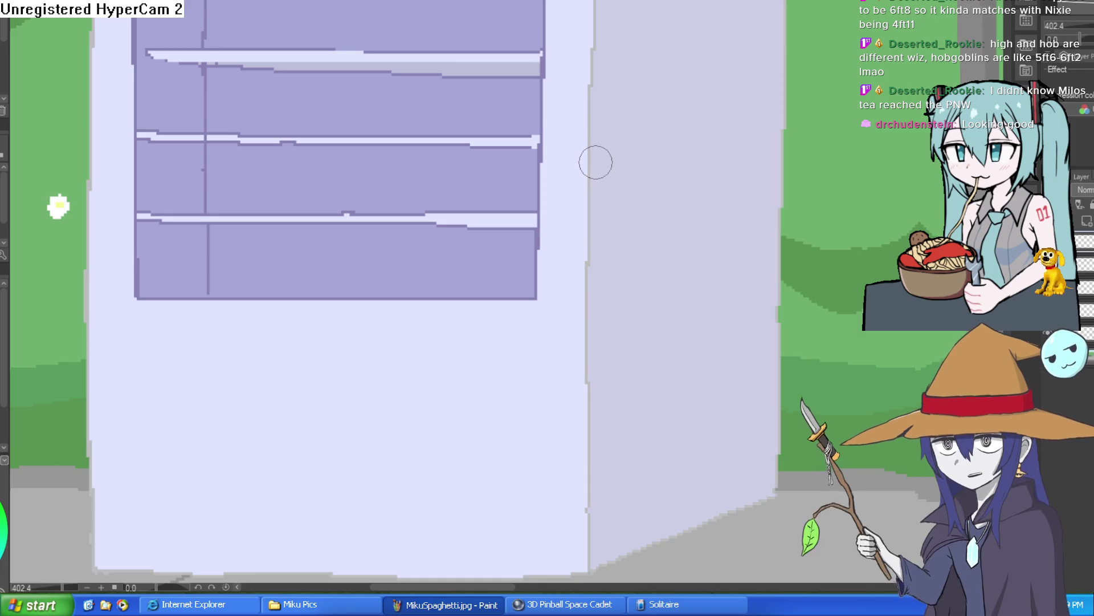
Step: Zoom out to about 274% and pan until the entire vending machine is centred
{"action": "left_click_drag", "start_coordinate": [596, 163], "coordinate": [756, 109]}
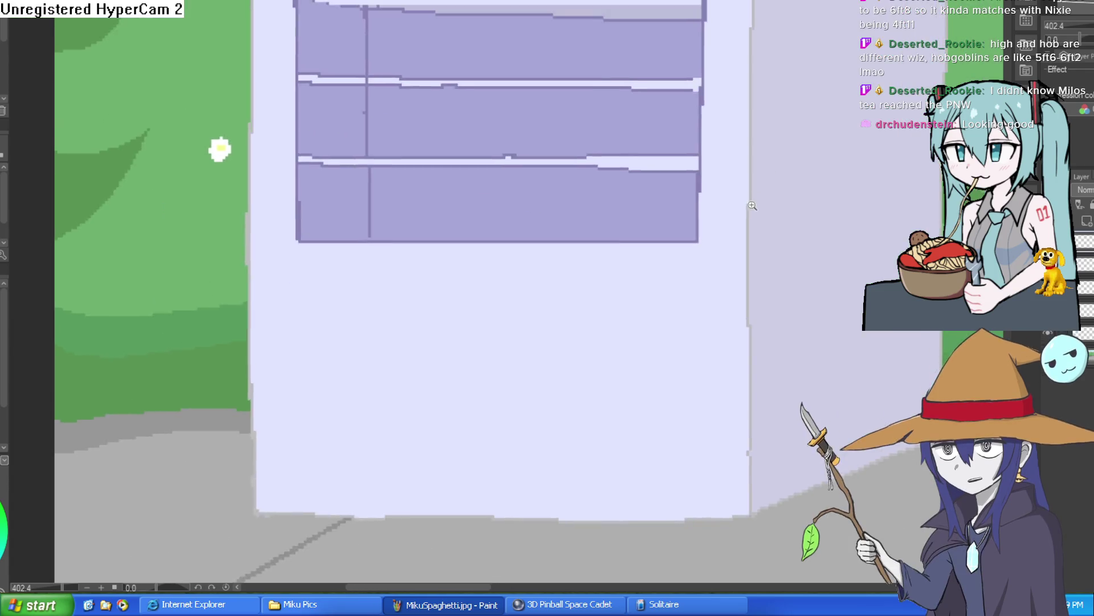
{"action": "scroll", "coordinate": [702, 250], "scroll_direction": "down", "scroll_amount": 3}
{"action": "left_click_drag", "start_coordinate": [701, 250], "coordinate": [691, 268]}
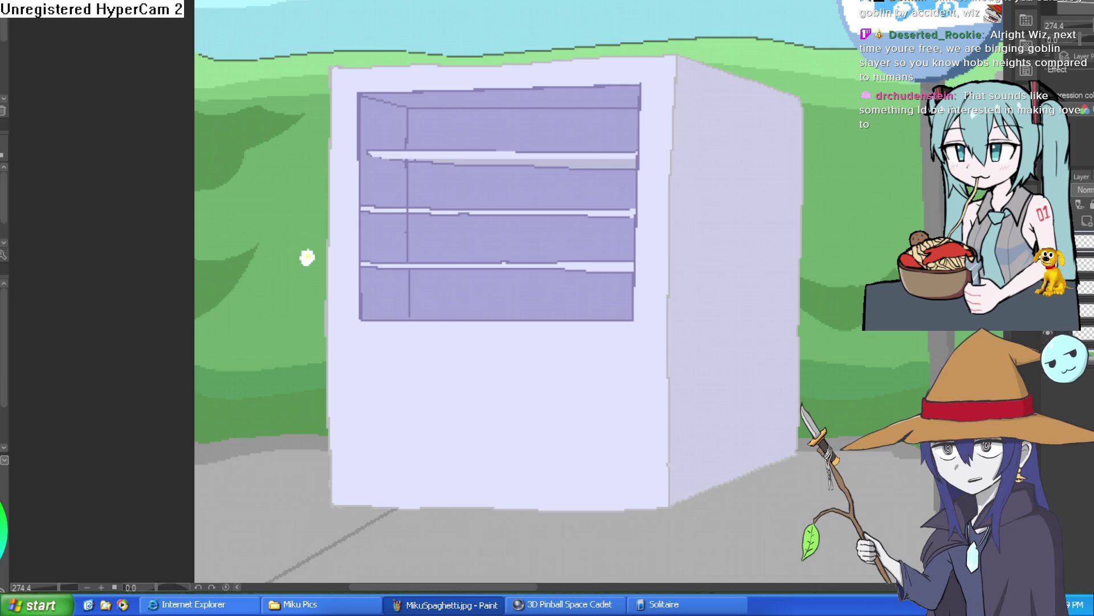
{"action": "scroll", "coordinate": [709, 167], "scroll_direction": "down", "scroll_amount": 2}
Step: Zoom out to about 175% and pan so the vending machine and bus-stop sign both show
{"action": "mouse_move", "coordinate": [709, 167]}
{"action": "left_mouse_down"}
{"action": "mouse_move", "coordinate": [716, 215]}
{"action": "mouse_move", "coordinate": [707, 190]}
{"action": "mouse_move", "coordinate": [707, 220]}
{"action": "mouse_move", "coordinate": [704, 189]}
{"action": "left_mouse_up"}
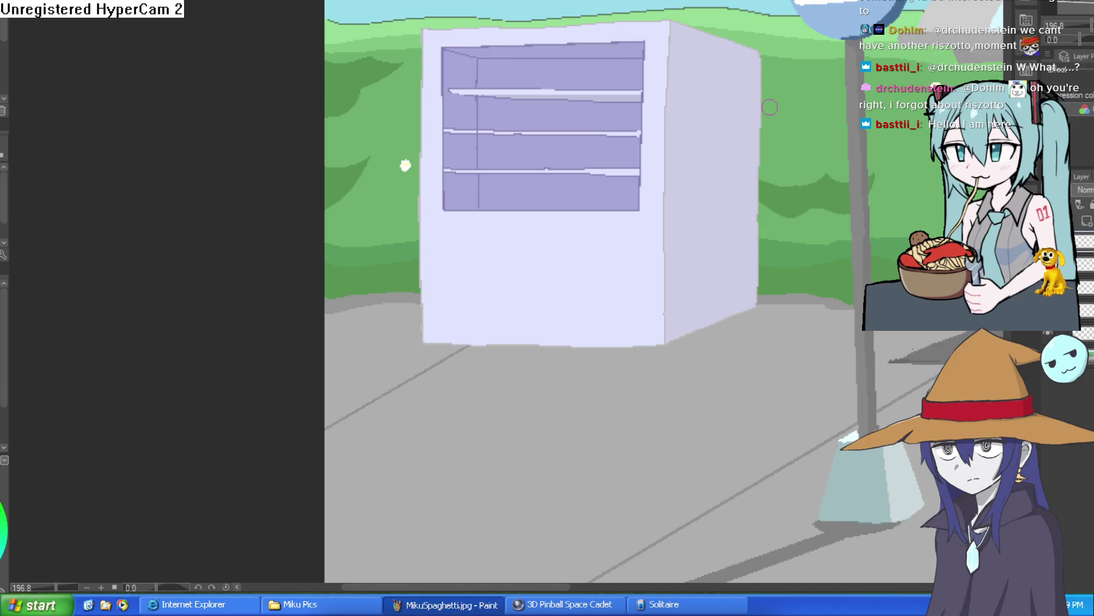
{"action": "mouse_move", "coordinate": [723, 146]}
{"action": "left_mouse_down"}
{"action": "mouse_move", "coordinate": [676, 183]}
{"action": "mouse_move", "coordinate": [661, 40]}
{"action": "mouse_move", "coordinate": [262, 46]}
{"action": "mouse_move", "coordinate": [114, 22]}
{"action": "mouse_move", "coordinate": [710, 323]}
{"action": "mouse_move", "coordinate": [944, 412]}
{"action": "left_mouse_up"}
{"action": "scroll", "coordinate": [671, 195], "scroll_direction": "up", "scroll_amount": 2}
{"action": "left_click_drag", "start_coordinate": [272, 267], "coordinate": [542, 303]}
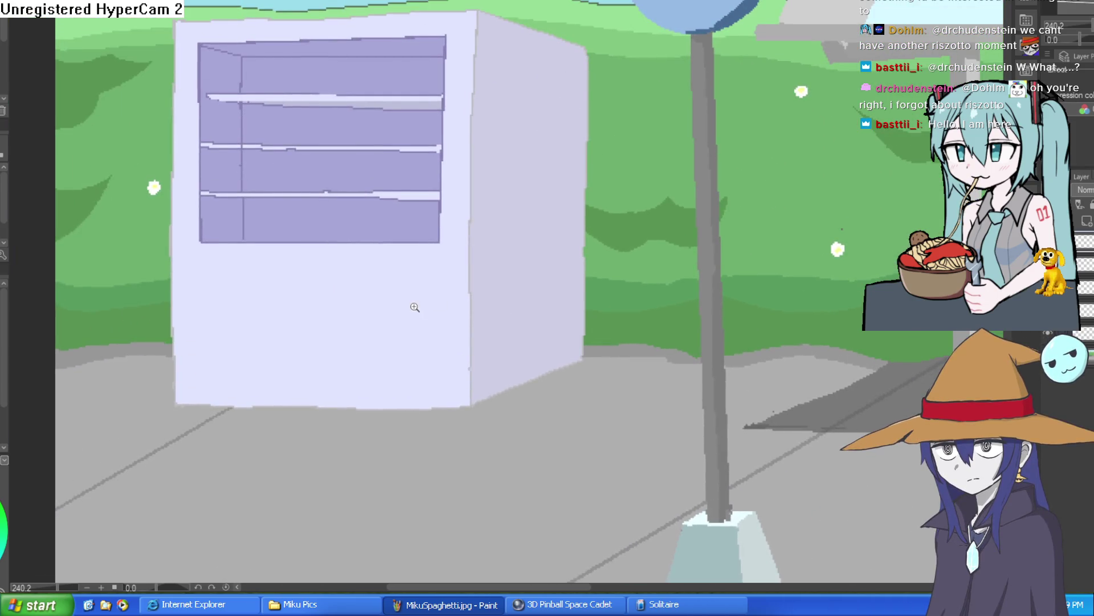
{"action": "scroll", "coordinate": [416, 308], "scroll_direction": "down", "scroll_amount": 2}
{"action": "left_click_drag", "start_coordinate": [433, 307], "coordinate": [546, 350]}
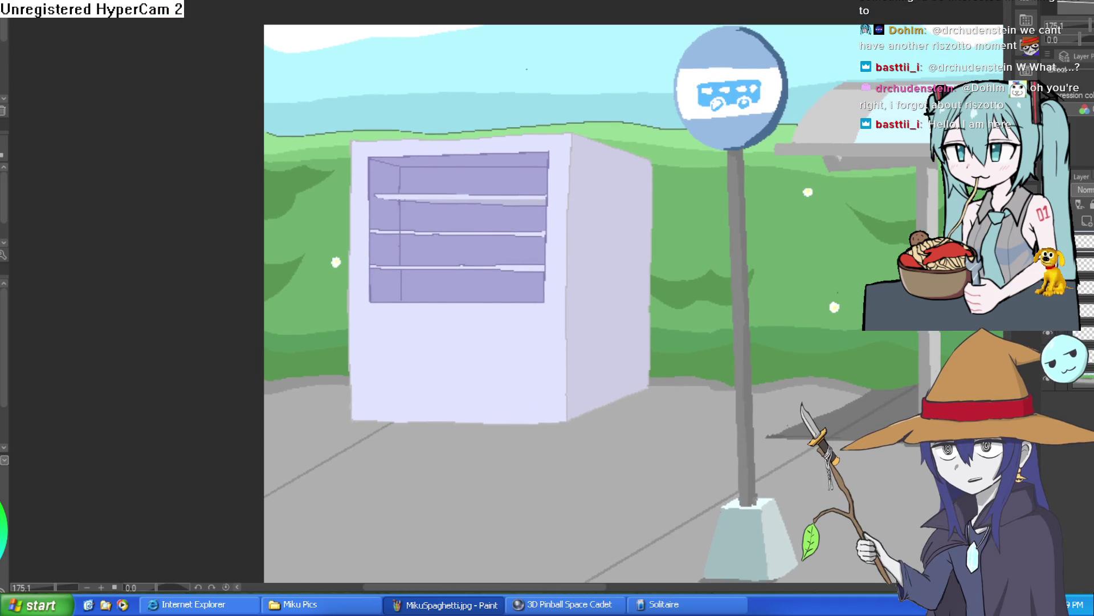
Step: Zoom in on the top shelf and draw a thin vertical divider line with a smaller brush
{"action": "scroll", "coordinate": [406, 174], "scroll_direction": "up", "scroll_amount": 5}
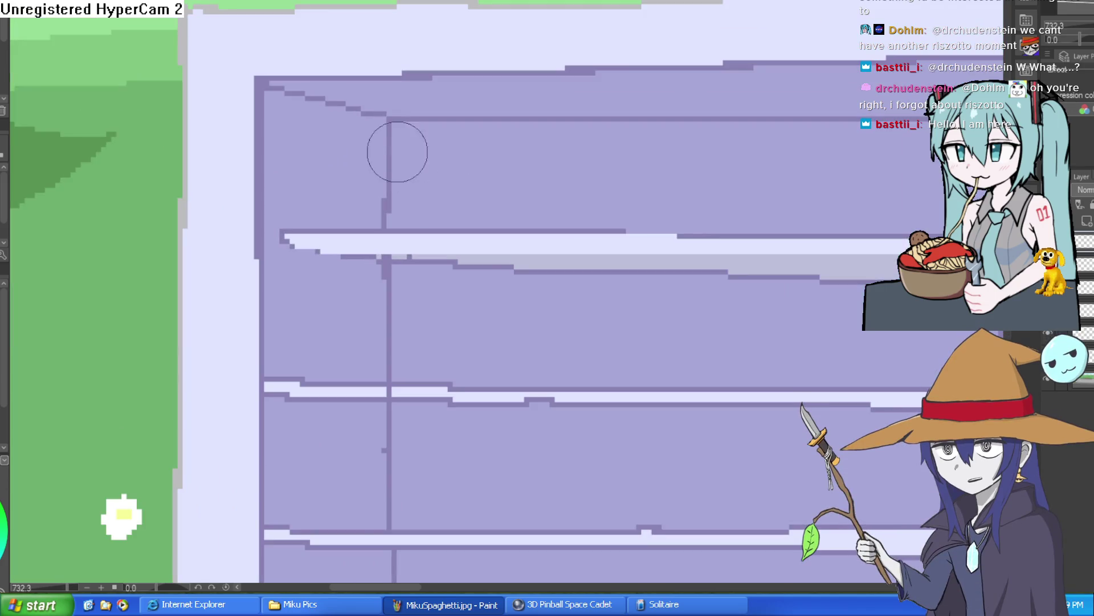
{"action": "key", "text": "p"}
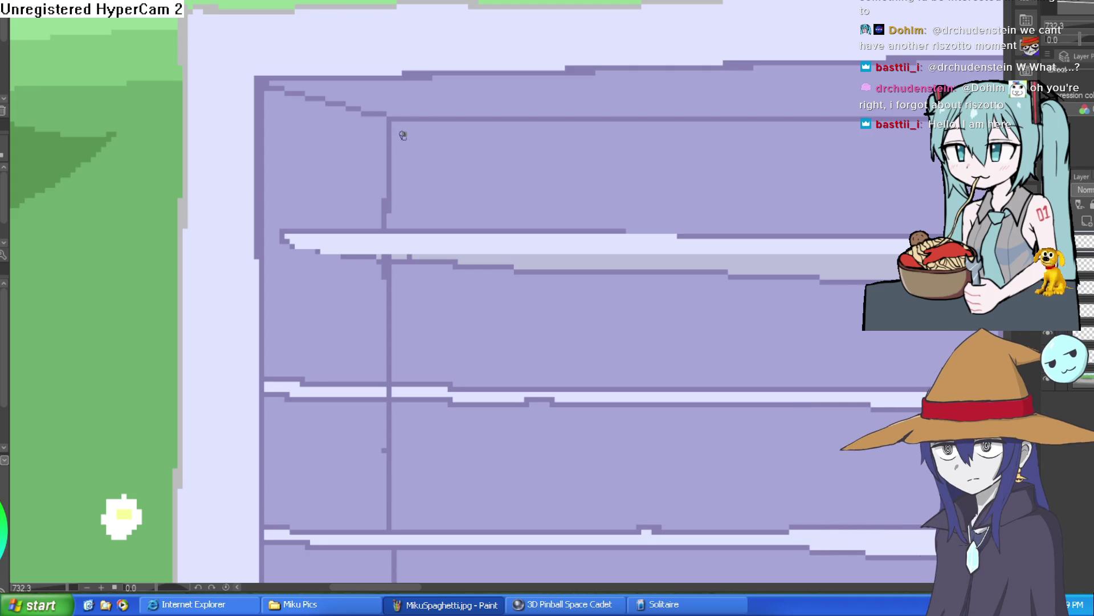
{"action": "left_click_drag", "start_coordinate": [403, 134], "coordinate": [401, 229]}
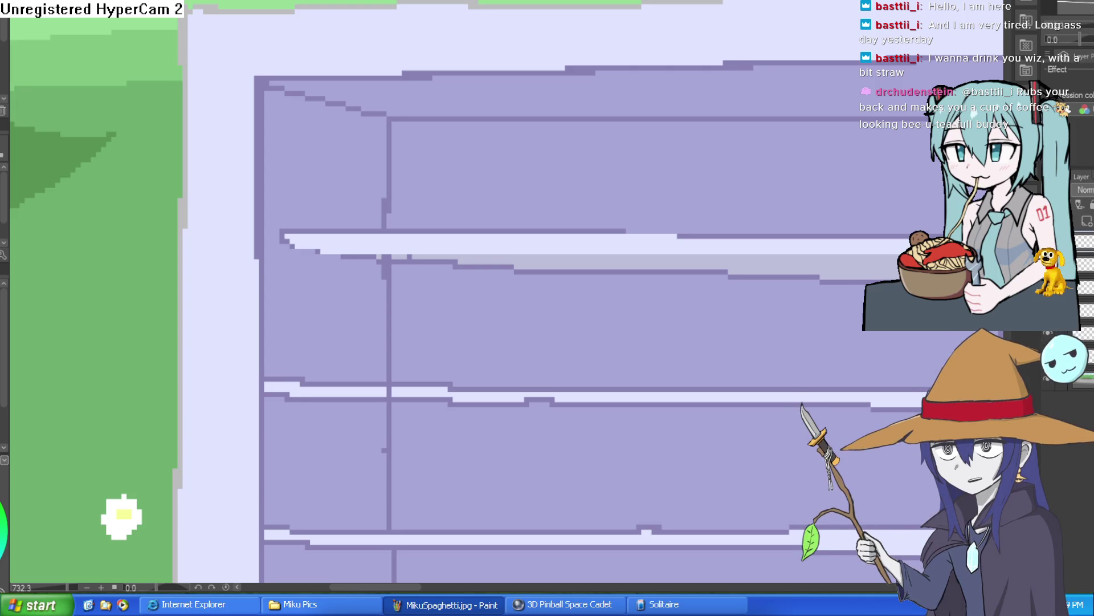
{"action": "scroll", "coordinate": [620, 177], "scroll_direction": "down", "scroll_amount": 5}
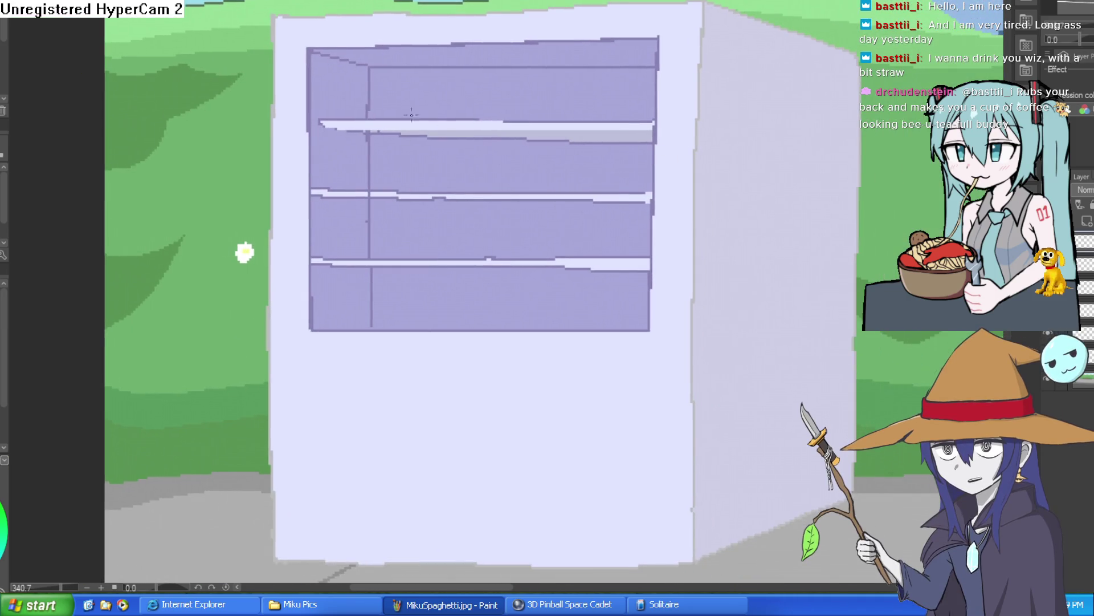
{"action": "scroll", "coordinate": [356, 114], "scroll_direction": "up", "scroll_amount": 5}
{"action": "left_click_drag", "start_coordinate": [359, 121], "coordinate": [356, 41]}
{"action": "key", "text": "ctrl+z"}
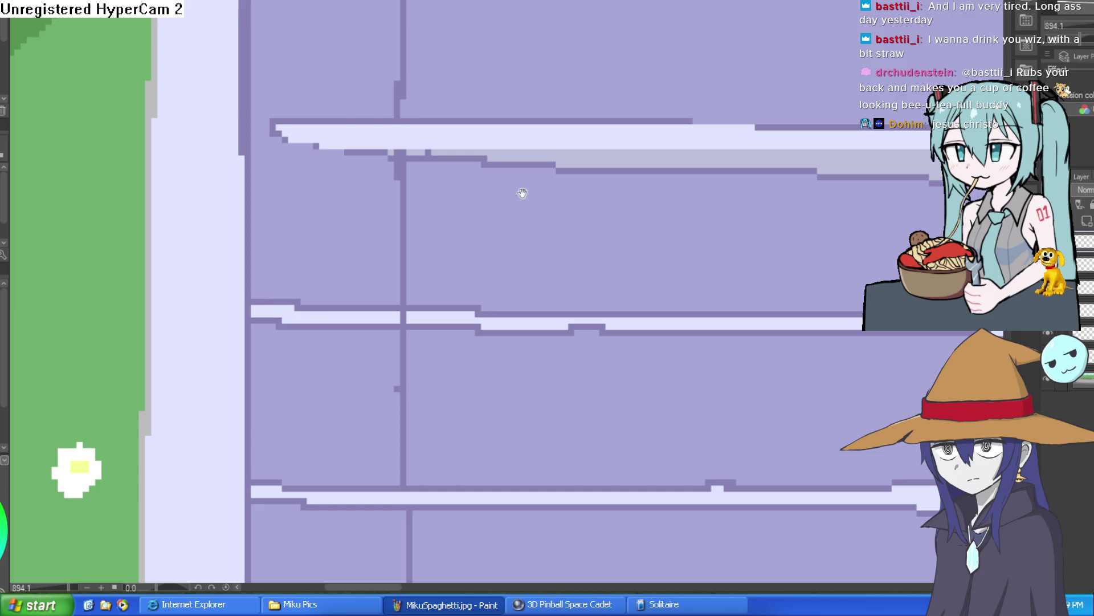
{"action": "scroll", "coordinate": [521, 190], "scroll_direction": "up", "scroll_amount": 2}
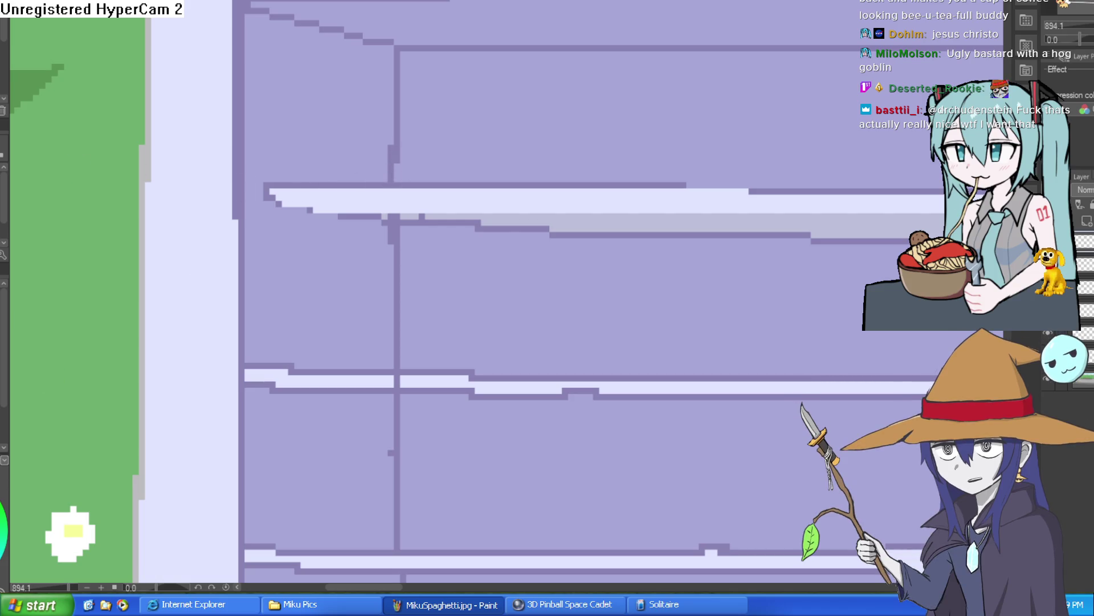
Step: Draw the bottle's left and right edges rising from the top shelf, redoing failed strokes
{"action": "left_click", "coordinate": [415, 179]}
{"action": "left_click_drag", "start_coordinate": [415, 179], "coordinate": [415, 48]}
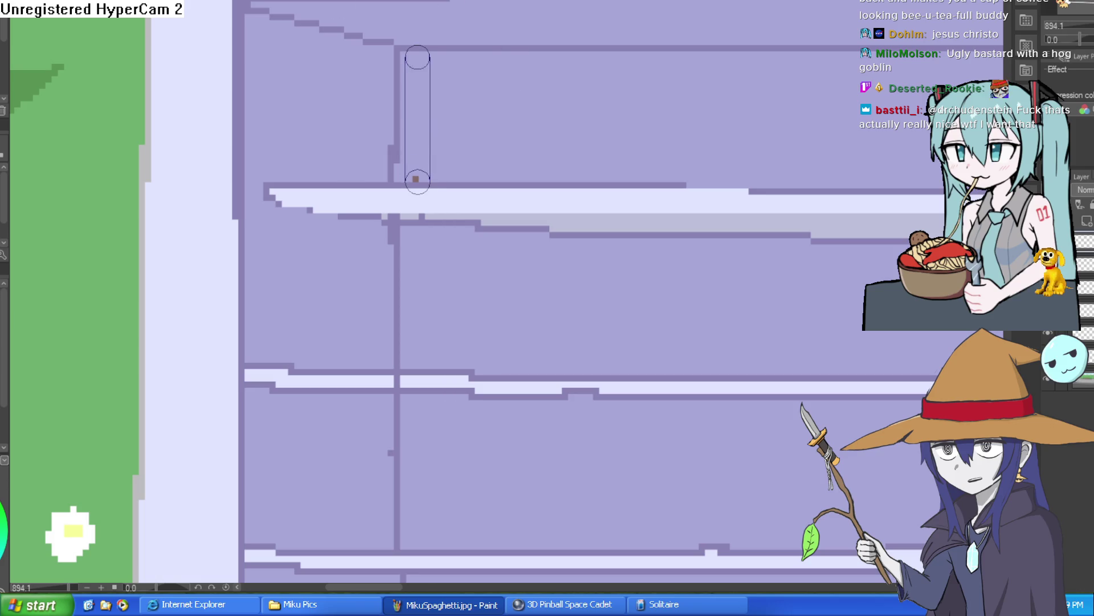
{"action": "key", "text": "ctrl+z"}
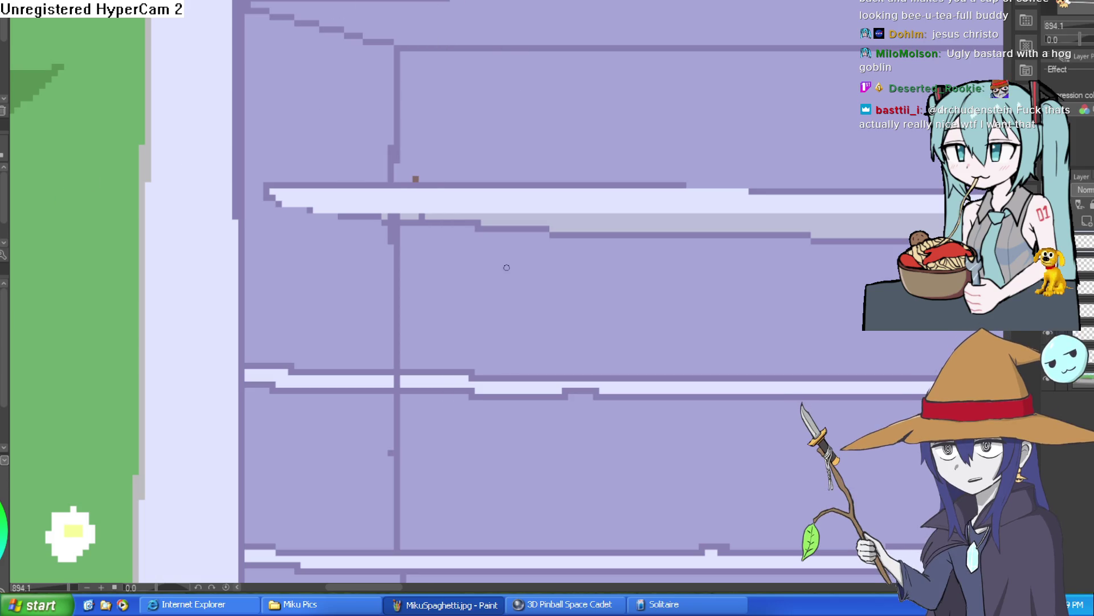
{"action": "left_click_drag", "start_coordinate": [415, 168], "coordinate": [418, 90]}
{"action": "key", "text": "ctrl+z"}
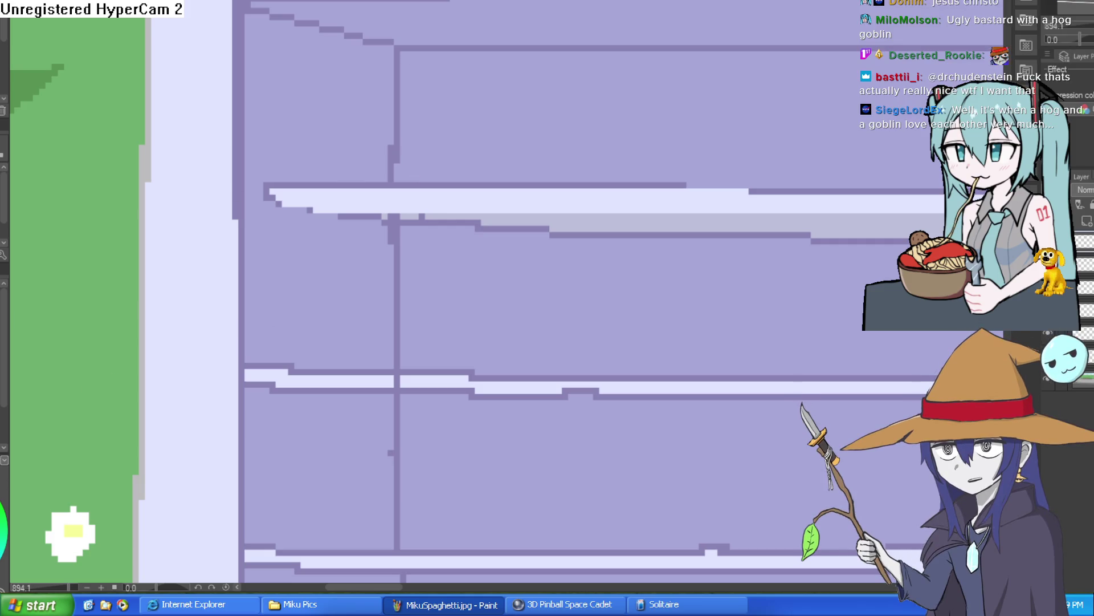
{"action": "mouse_move", "coordinate": [422, 185]}
{"action": "left_mouse_down"}
{"action": "mouse_move", "coordinate": [423, 52]}
{"action": "mouse_move", "coordinate": [434, 42]}
{"action": "mouse_move", "coordinate": [498, 43]}
{"action": "mouse_move", "coordinate": [500, 166]}
{"action": "left_mouse_up"}
{"action": "key", "text": "ctrl+z"}
{"action": "left_click_drag", "start_coordinate": [500, 46], "coordinate": [500, 185]}
Step: Select the outline, thicken its sides, erase the doubled inner arch lines, and close the left gap
{"action": "scroll", "coordinate": [501, 185], "scroll_direction": "down", "scroll_amount": 4}
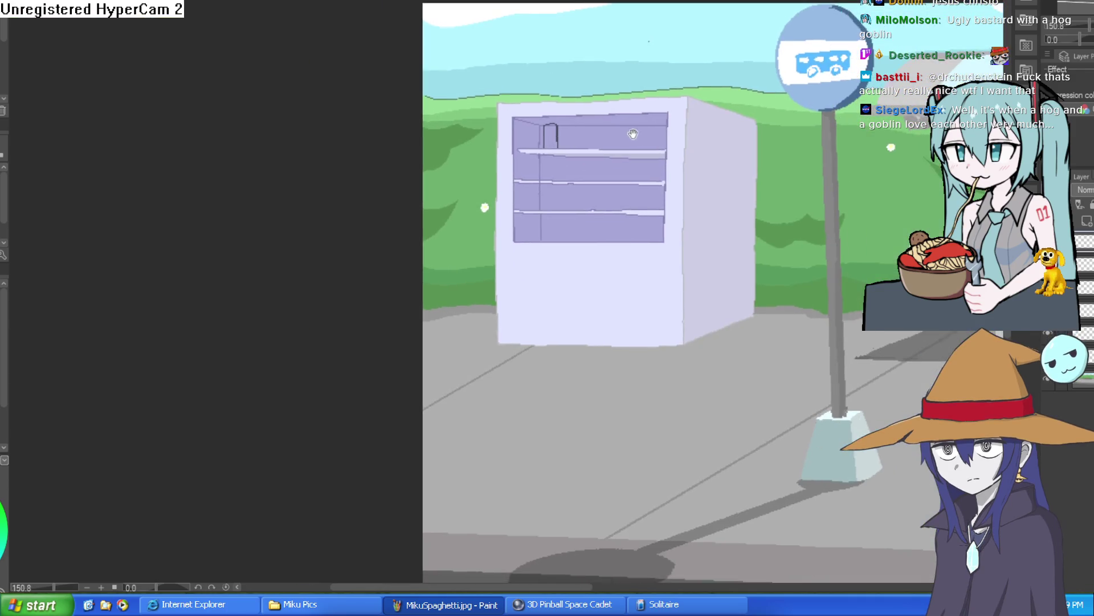
{"action": "scroll", "coordinate": [480, 100], "scroll_direction": "up", "scroll_amount": 2}
{"action": "mouse_move", "coordinate": [573, 96]}
{"action": "left_mouse_down"}
{"action": "mouse_move", "coordinate": [578, 181]}
{"action": "mouse_move", "coordinate": [585, 105]}
{"action": "left_mouse_up"}
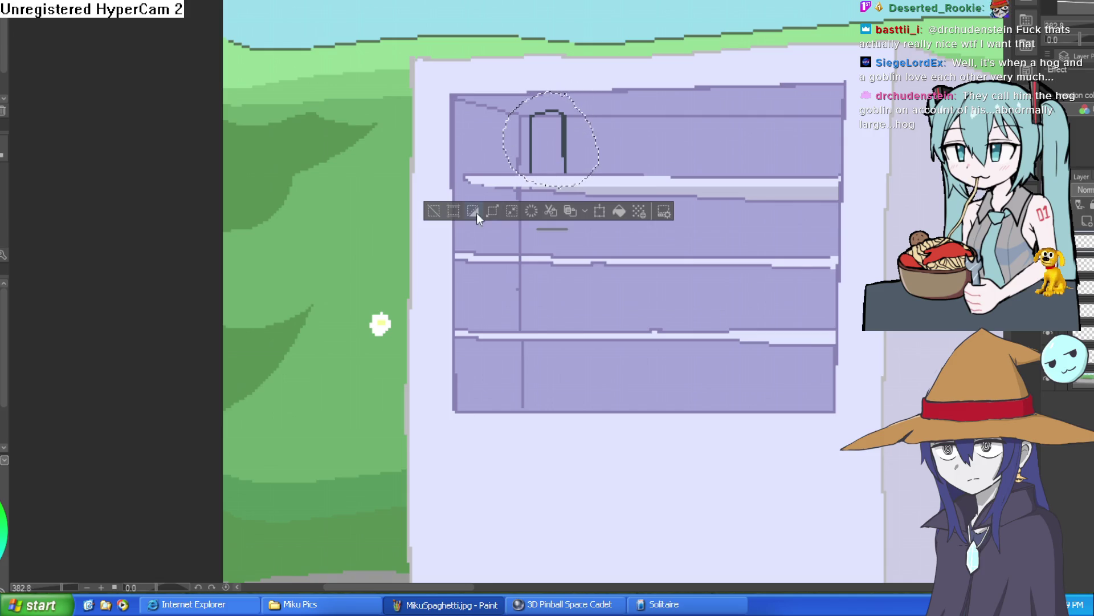
{"action": "left_click", "coordinate": [447, 221]}
{"action": "scroll", "coordinate": [570, 119], "scroll_direction": "up", "scroll_amount": 5}
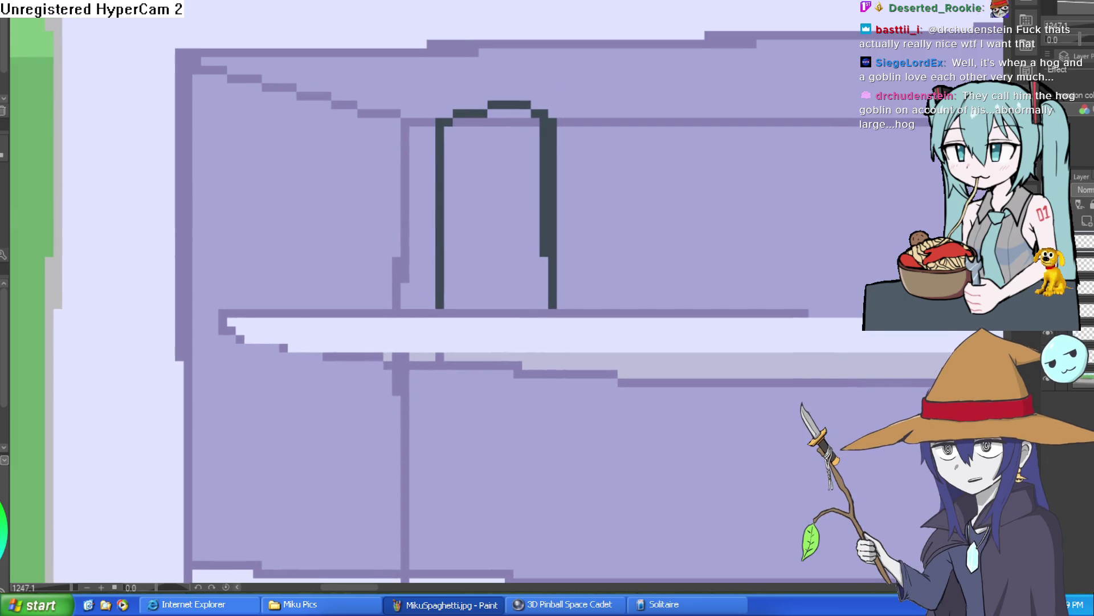
{"action": "mouse_move", "coordinate": [431, 305]}
{"action": "left_mouse_down"}
{"action": "mouse_move", "coordinate": [431, 120]}
{"action": "mouse_move", "coordinate": [465, 87]}
{"action": "mouse_move", "coordinate": [536, 85]}
{"action": "mouse_move", "coordinate": [589, 105]}
{"action": "mouse_move", "coordinate": [590, 308]}
{"action": "left_mouse_up"}
{"action": "mouse_move", "coordinate": [592, 101]}
{"action": "left_mouse_down"}
{"action": "mouse_move", "coordinate": [591, 310]}
{"action": "mouse_move", "coordinate": [613, 318]}
{"action": "mouse_move", "coordinate": [596, 193]}
{"action": "mouse_move", "coordinate": [540, 201]}
{"action": "mouse_move", "coordinate": [513, 224]}
{"action": "left_mouse_up"}
{"action": "scroll", "coordinate": [643, 235], "scroll_direction": "down", "scroll_amount": 5}
{"action": "scroll", "coordinate": [643, 236], "scroll_direction": "up", "scroll_amount": 5}
{"action": "key", "text": "ctrl+z"}
{"action": "key", "text": "ctrl+z"}
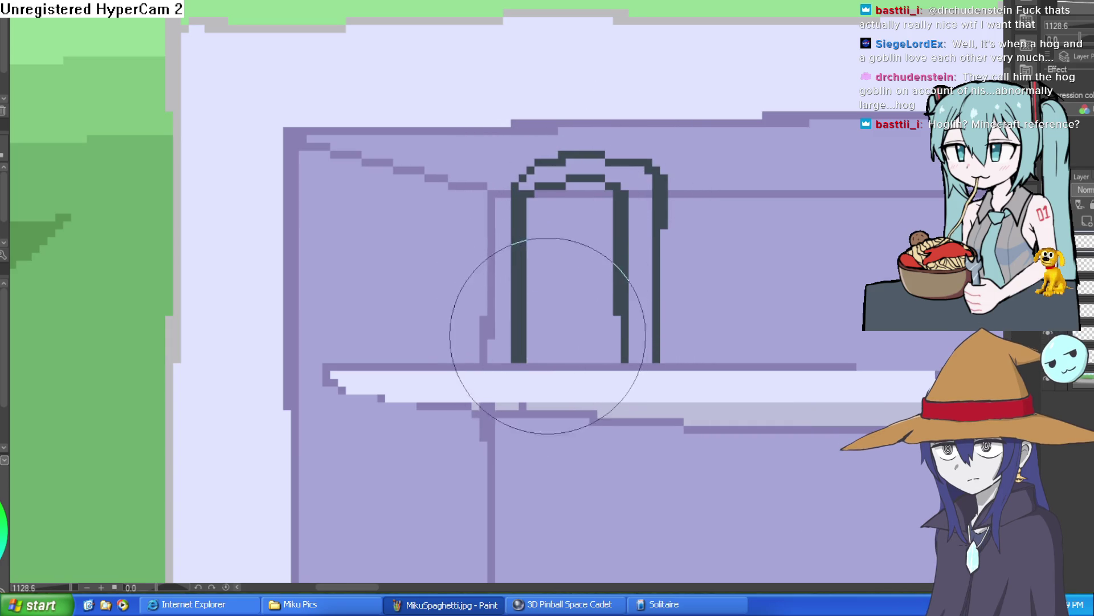
{"action": "left_click_drag", "start_coordinate": [567, 181], "coordinate": [618, 329]}
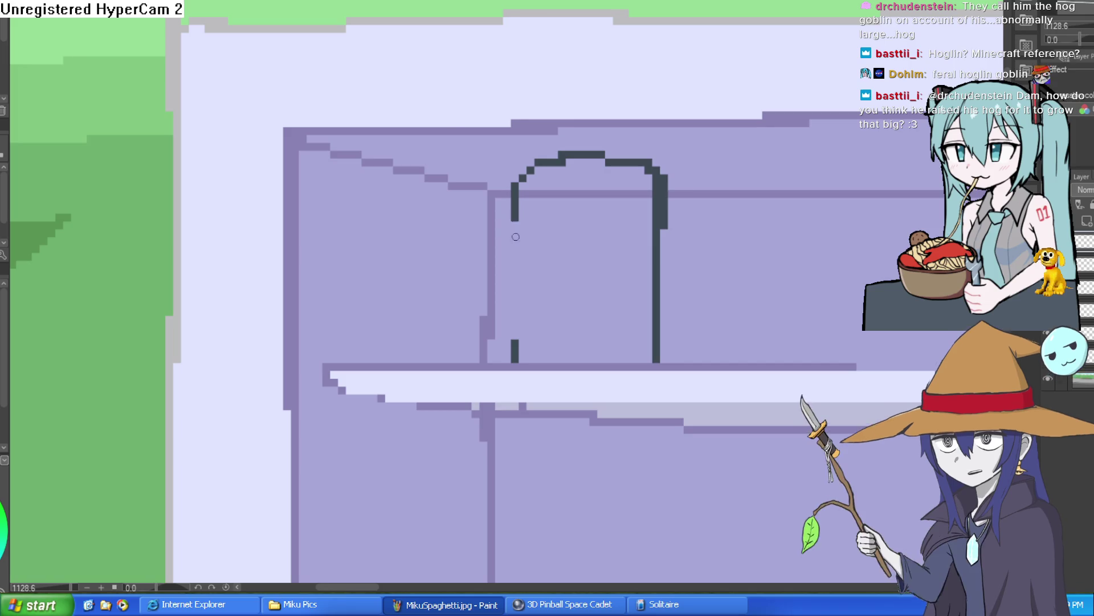
{"action": "left_click_drag", "start_coordinate": [514, 237], "coordinate": [515, 339]}
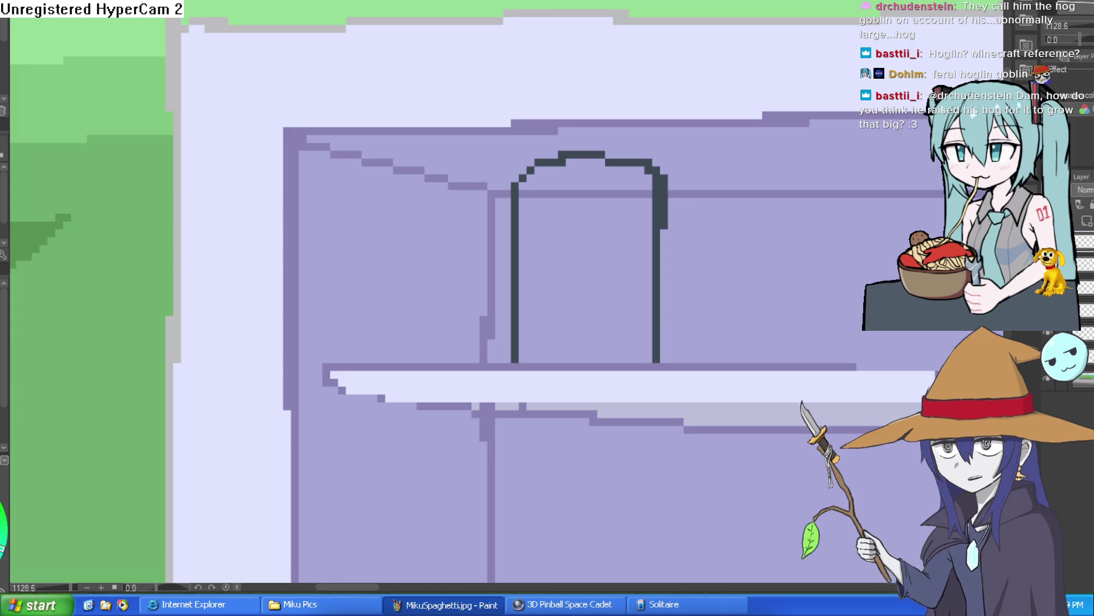
Step: Fill the arched bottle outline above the top shelf with teal, then zoom out to check it
{"action": "left_click", "coordinate": [593, 281]}
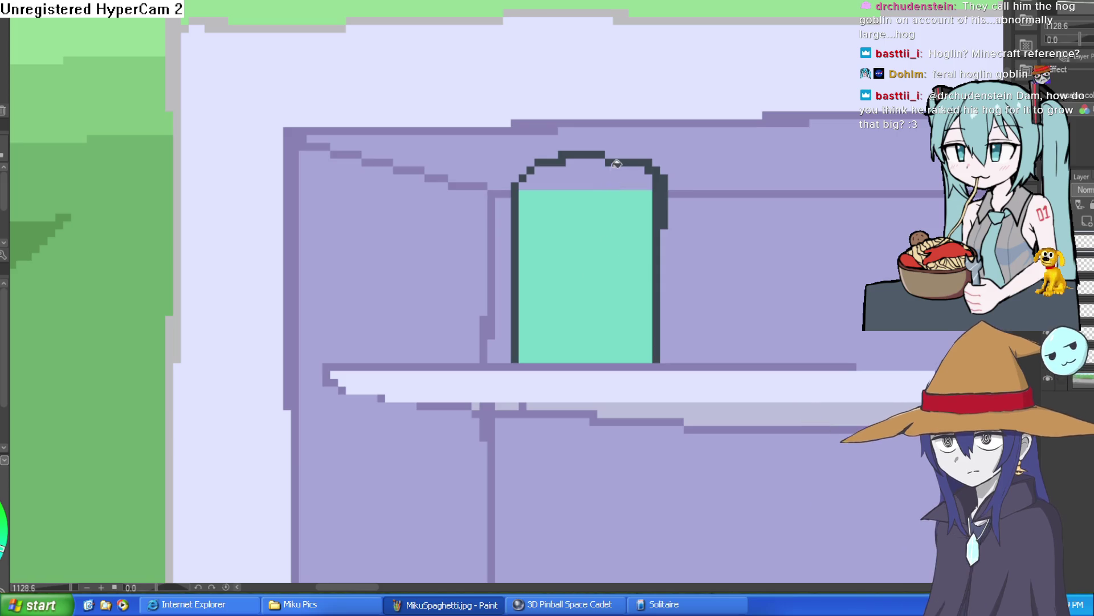
{"action": "scroll", "coordinate": [747, 210], "scroll_direction": "down", "scroll_amount": 3}
{"action": "scroll", "coordinate": [757, 214], "scroll_direction": "down", "scroll_amount": 3}
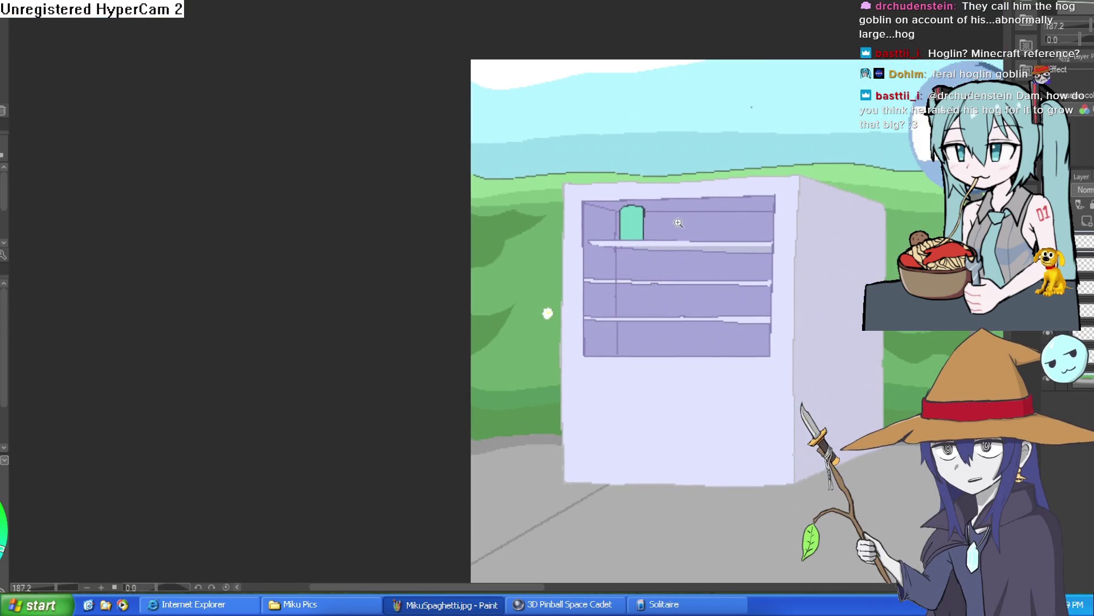
{"action": "scroll", "coordinate": [696, 238], "scroll_direction": "up", "scroll_amount": 4}
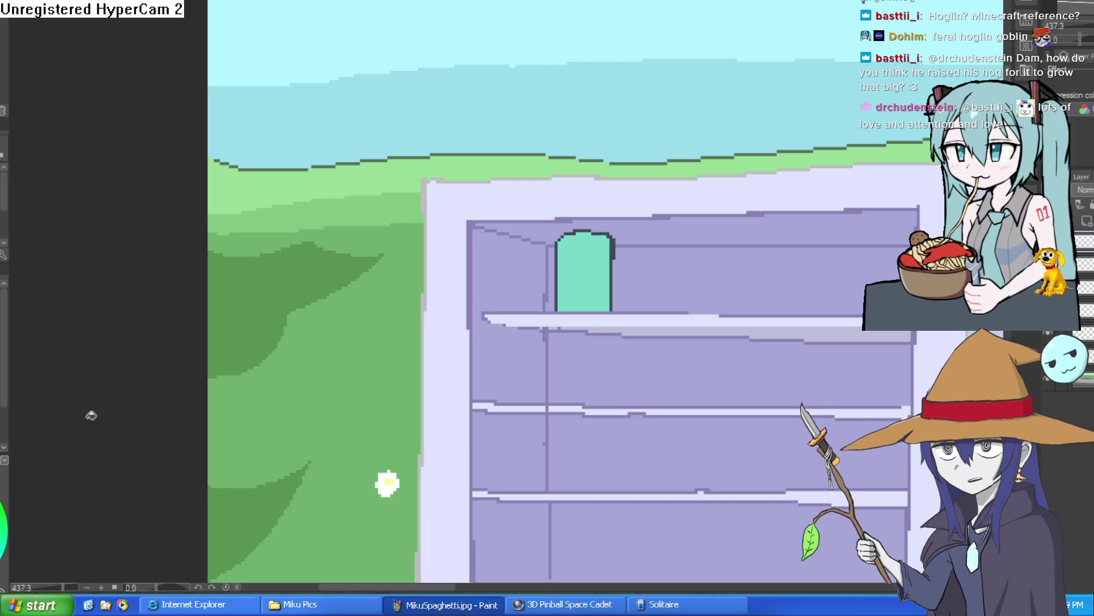
{"action": "scroll", "coordinate": [643, 191], "scroll_direction": "up", "scroll_amount": 5}
{"action": "scroll", "coordinate": [622, 146], "scroll_direction": "down", "scroll_amount": 3}
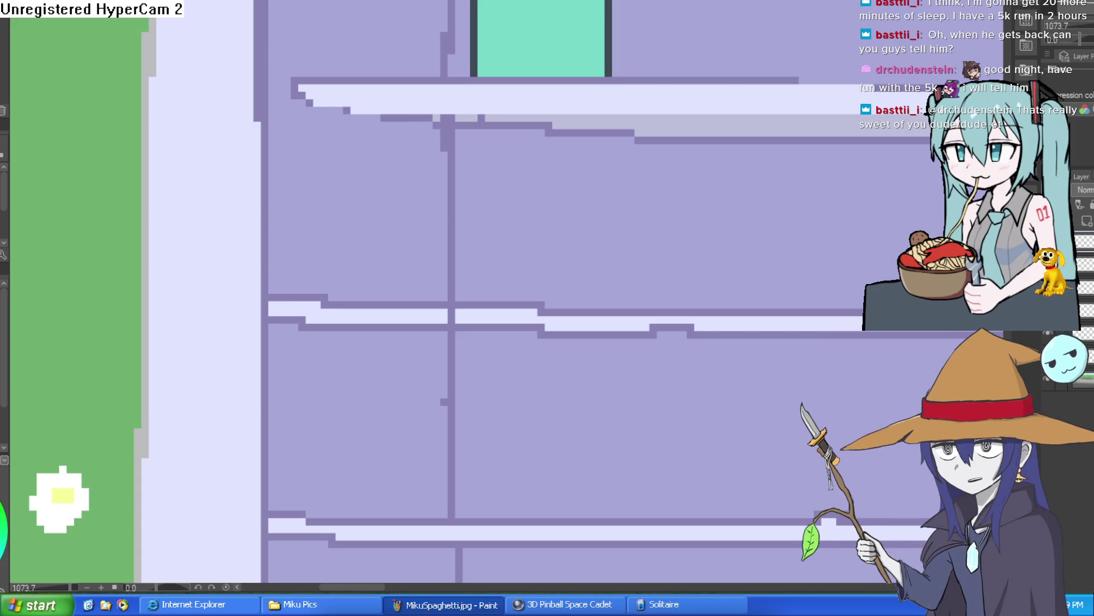
{"action": "left_click", "coordinate": [669, 192]}
{"action": "key", "text": "ctrl+z"}
{"action": "scroll", "coordinate": [650, 156], "scroll_direction": "up", "scroll_amount": 5}
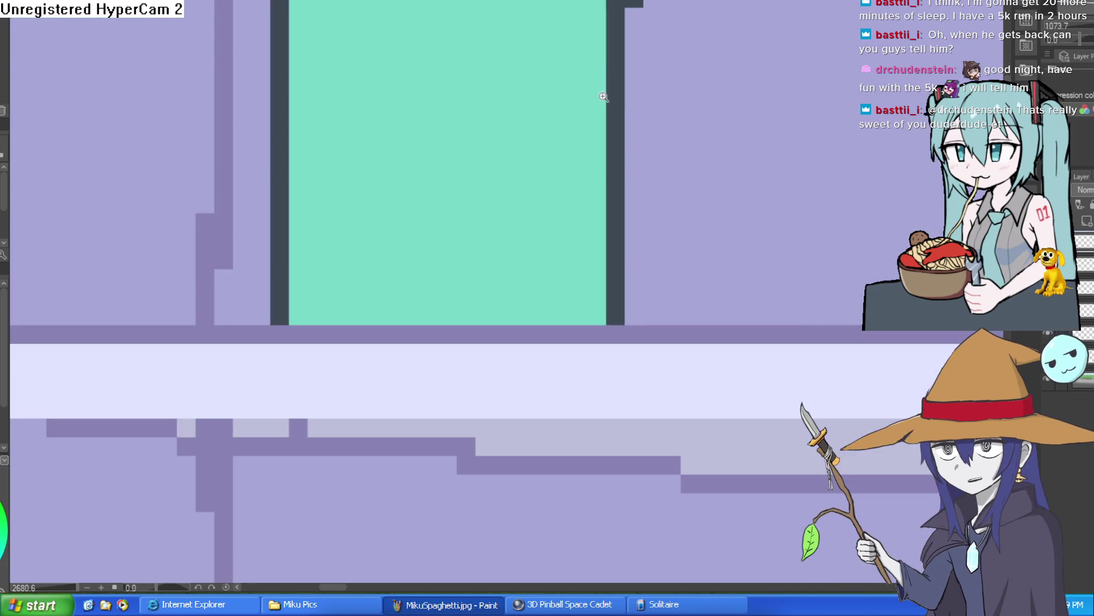
{"action": "scroll", "coordinate": [613, 183], "scroll_direction": "down", "scroll_amount": 3}
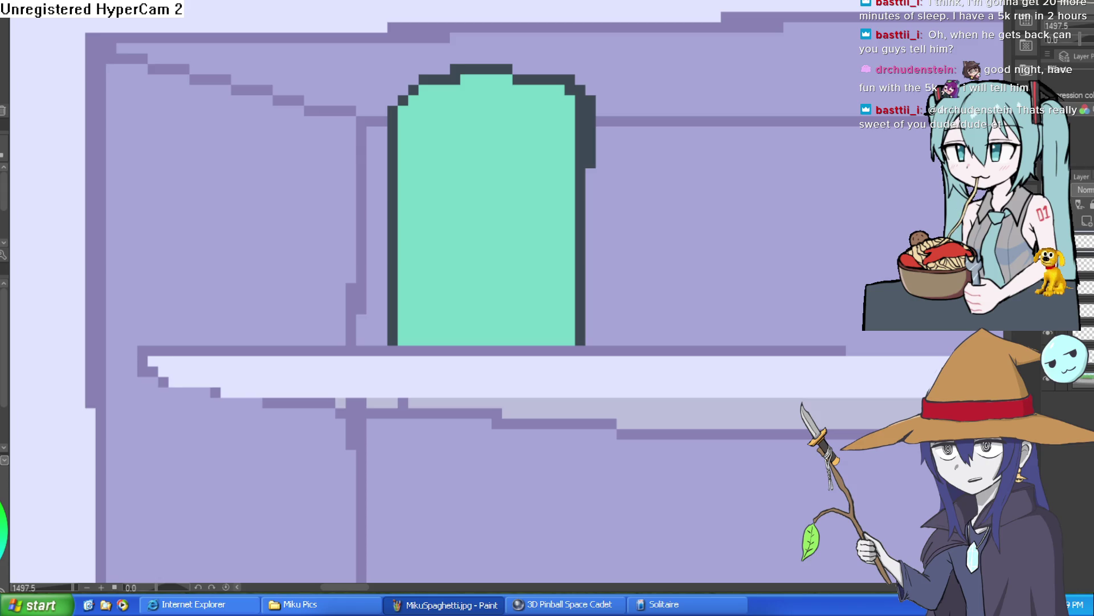
{"action": "scroll", "coordinate": [470, 74], "scroll_direction": "down", "scroll_amount": 1}
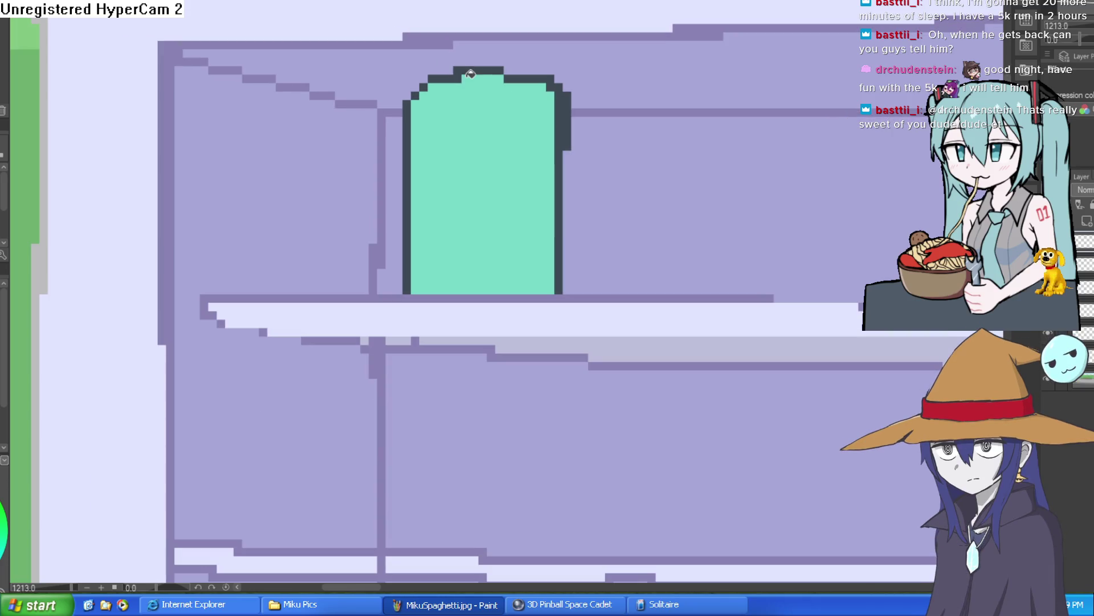
{"action": "left_click_drag", "start_coordinate": [642, 234], "coordinate": [650, 173]}
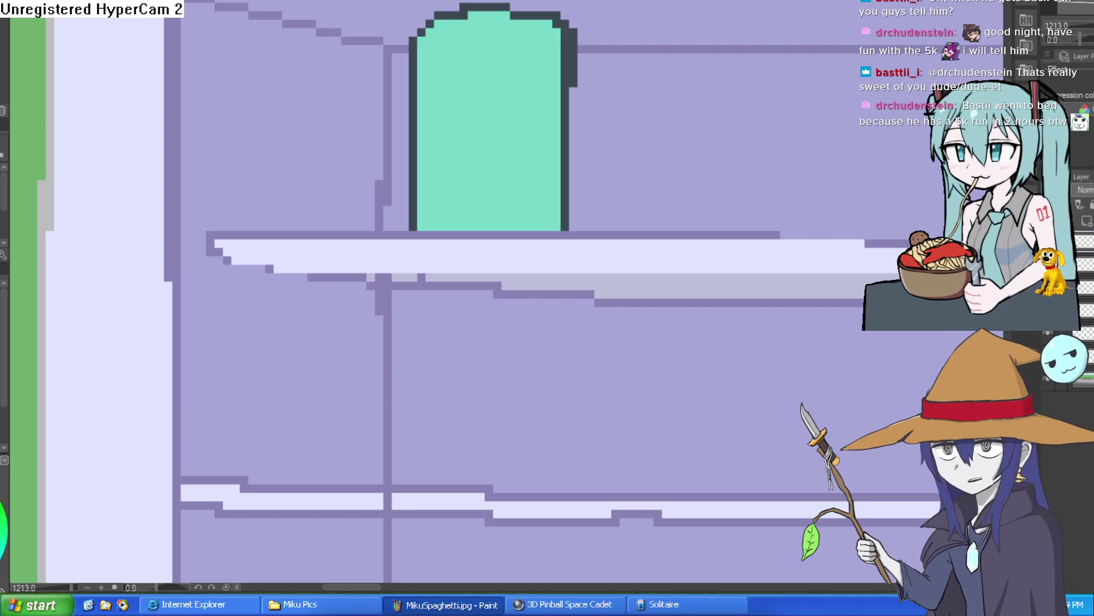
{"action": "left_click_drag", "start_coordinate": [745, 214], "coordinate": [729, 212]}
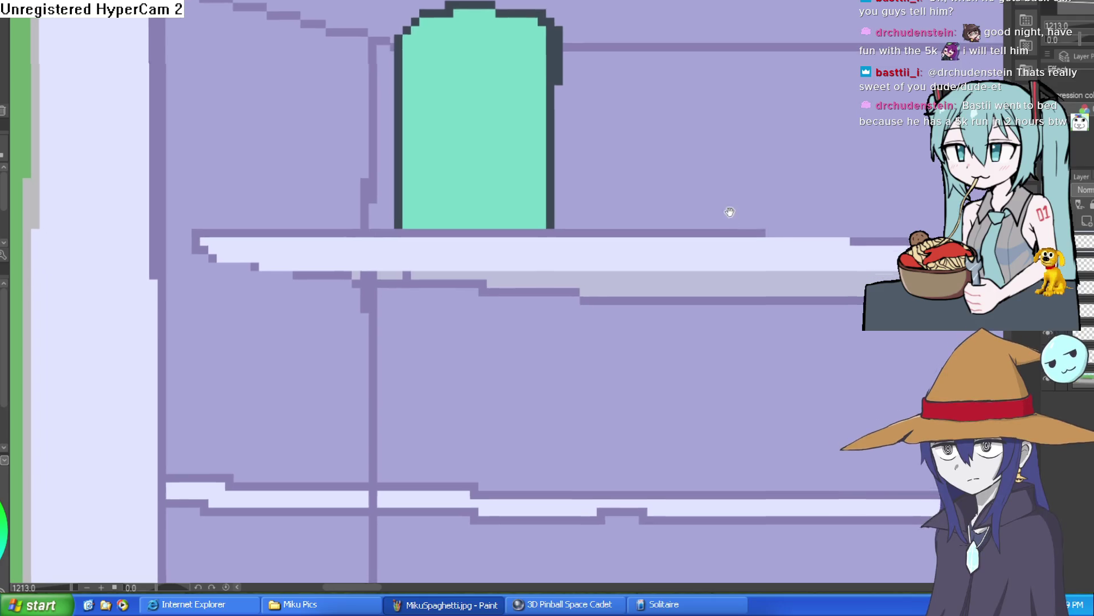
{"action": "scroll", "coordinate": [730, 212], "scroll_direction": "down", "scroll_amount": 3}
{"action": "mouse_move", "coordinate": [766, 76]}
{"action": "left_mouse_down"}
{"action": "mouse_move", "coordinate": [685, 145]}
{"action": "mouse_move", "coordinate": [638, 114]}
{"action": "left_mouse_up"}
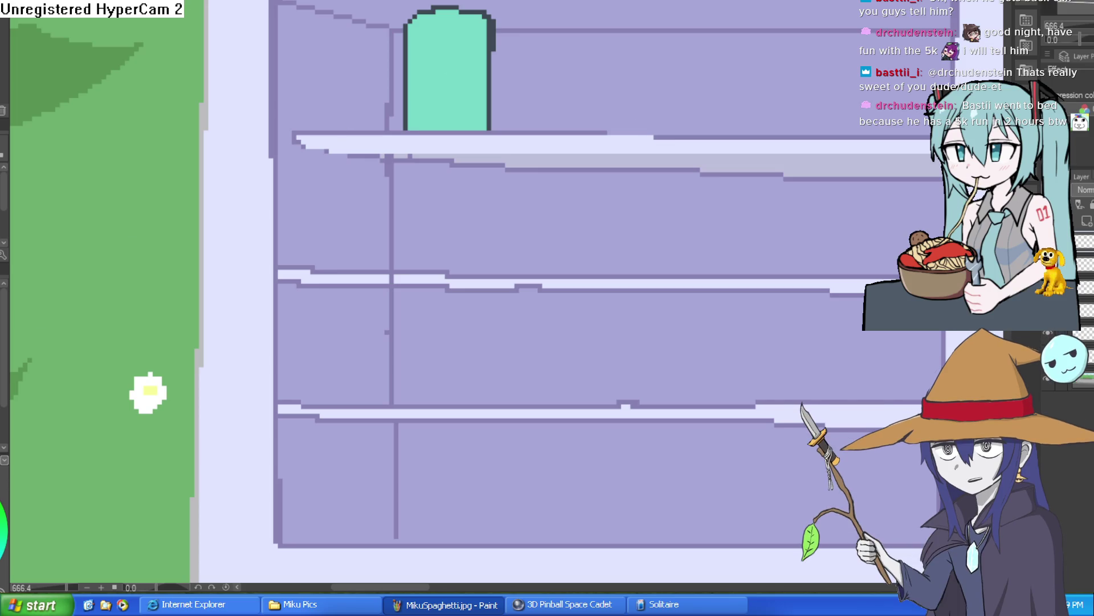
{"action": "scroll", "coordinate": [461, 71], "scroll_direction": "up", "scroll_amount": 4}
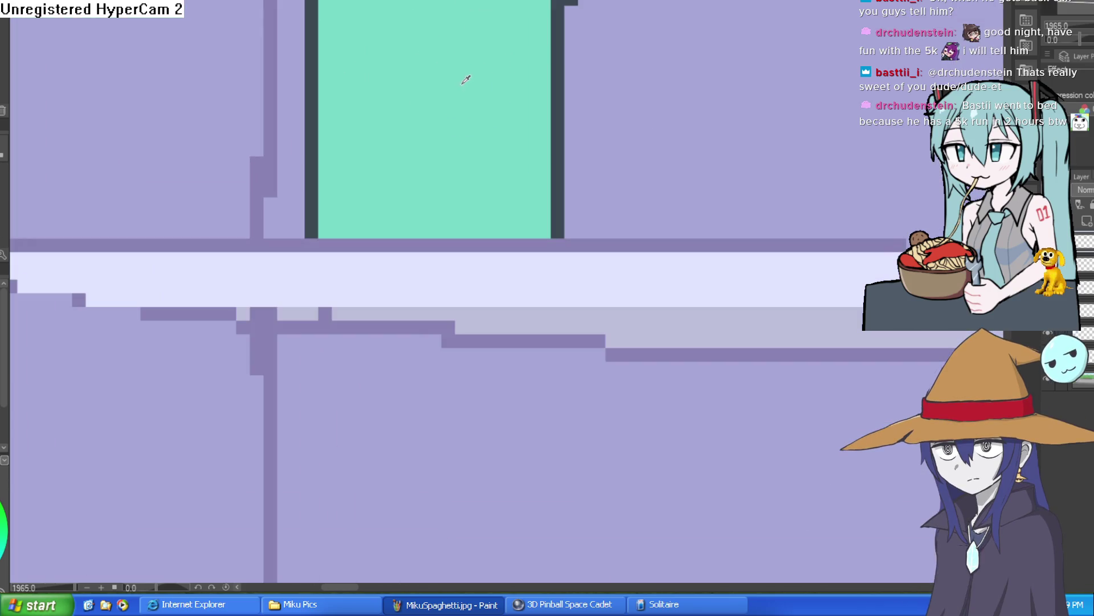
{"action": "mouse_move", "coordinate": [594, 138]}
{"action": "left_mouse_down"}
{"action": "mouse_move", "coordinate": [603, 214]}
{"action": "mouse_move", "coordinate": [610, 198]}
{"action": "mouse_move", "coordinate": [633, 242]}
{"action": "mouse_move", "coordinate": [672, 190]}
{"action": "mouse_move", "coordinate": [670, 245]}
{"action": "left_mouse_up"}
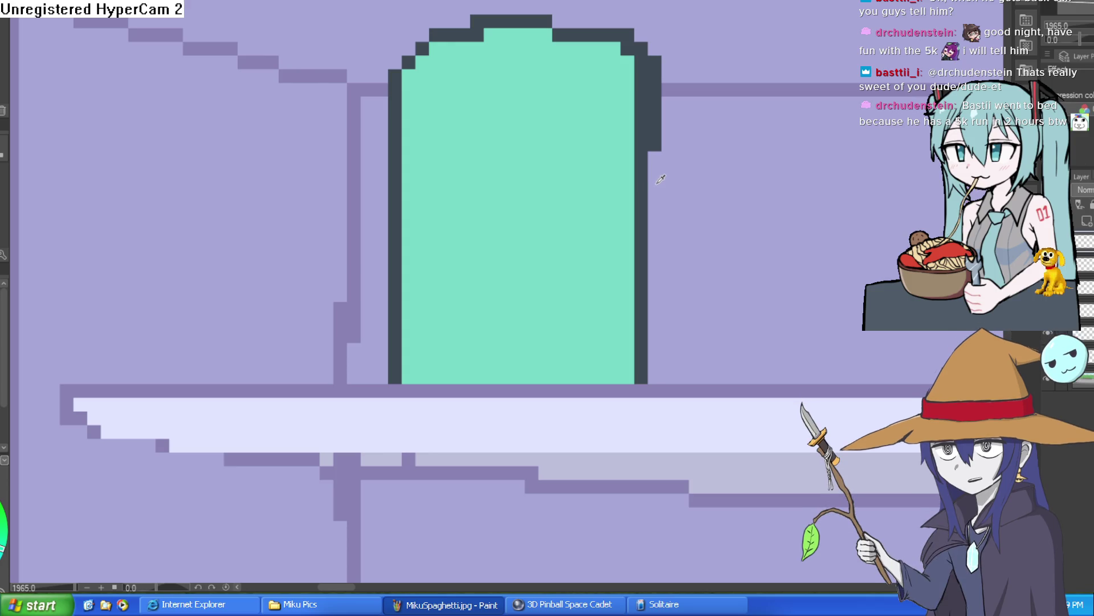
{"action": "mouse_move", "coordinate": [652, 200]}
{"action": "left_mouse_down"}
{"action": "mouse_move", "coordinate": [676, 166]}
{"action": "mouse_move", "coordinate": [705, 186]}
{"action": "left_mouse_up"}
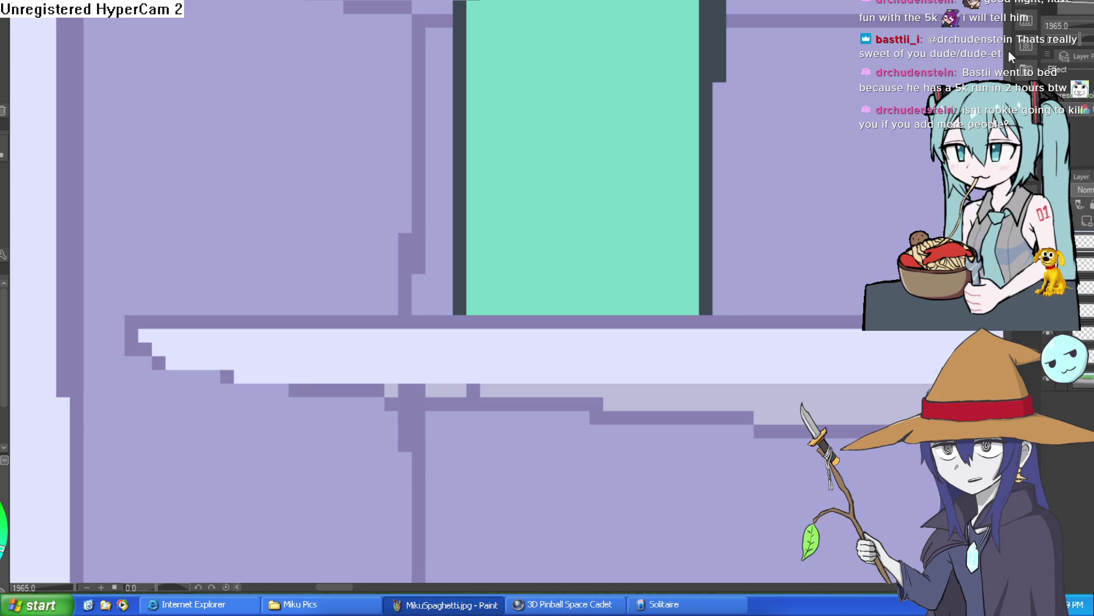
{"action": "left_click_drag", "start_coordinate": [562, 212], "coordinate": [585, 142]}
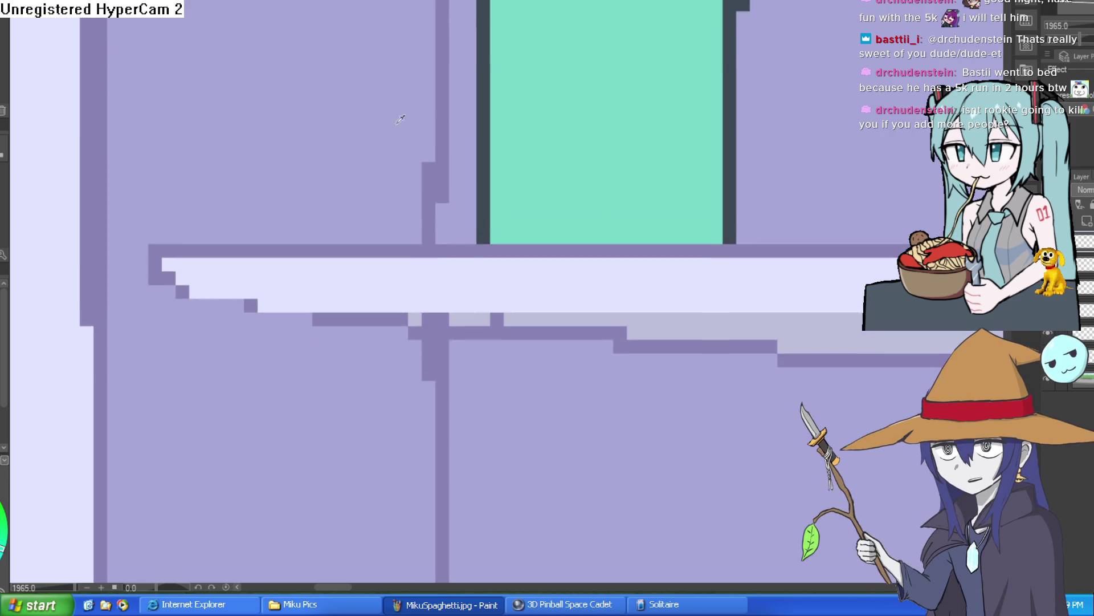